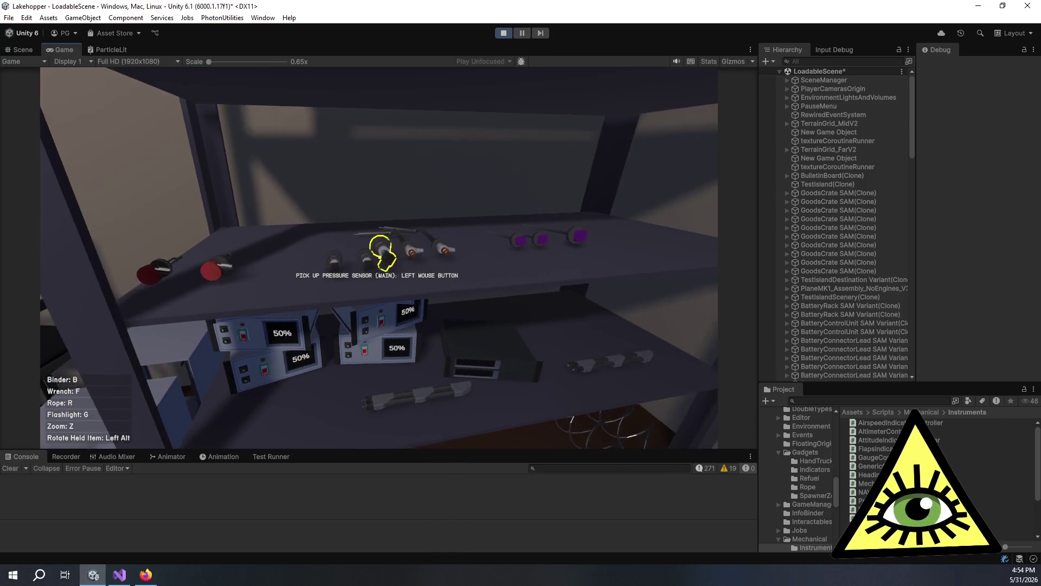
Step: Carry the main pressure sensor from the shed shelf to the FLAMMABLE tank in the seaplane cabin
click(378, 258)
key(w)
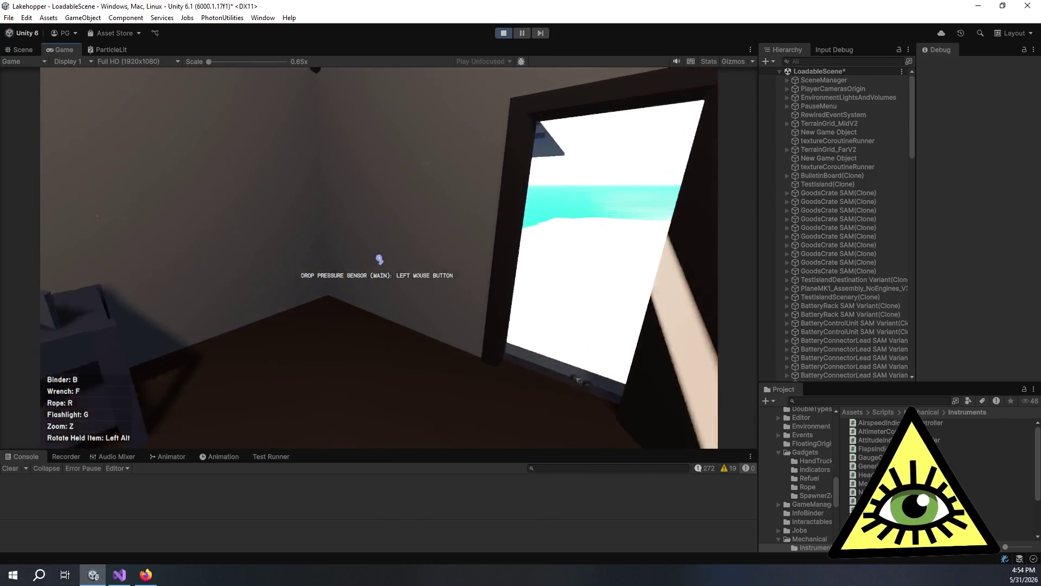
key(w)
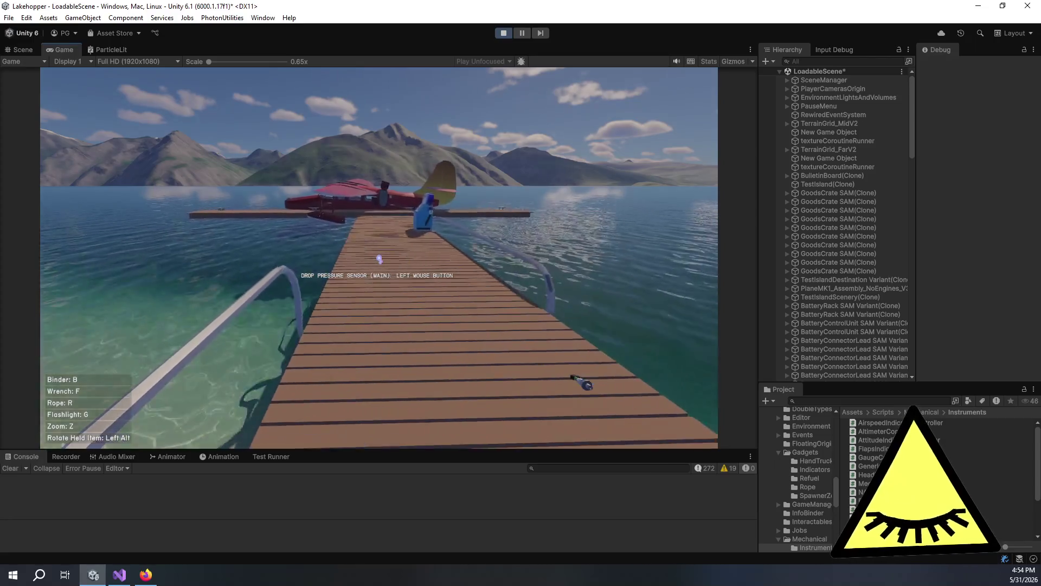
key(w)
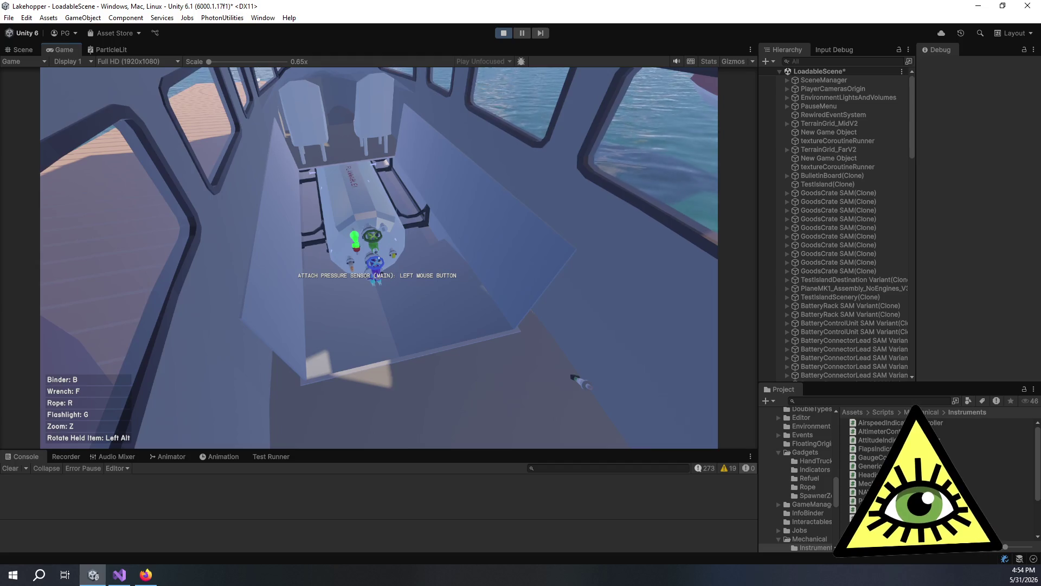
key(w)
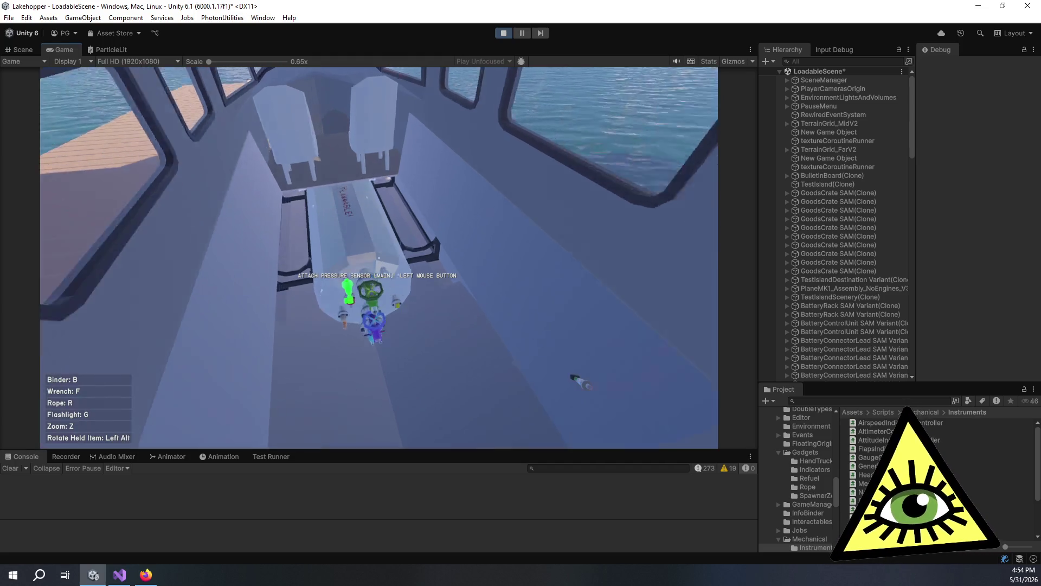
key(w)
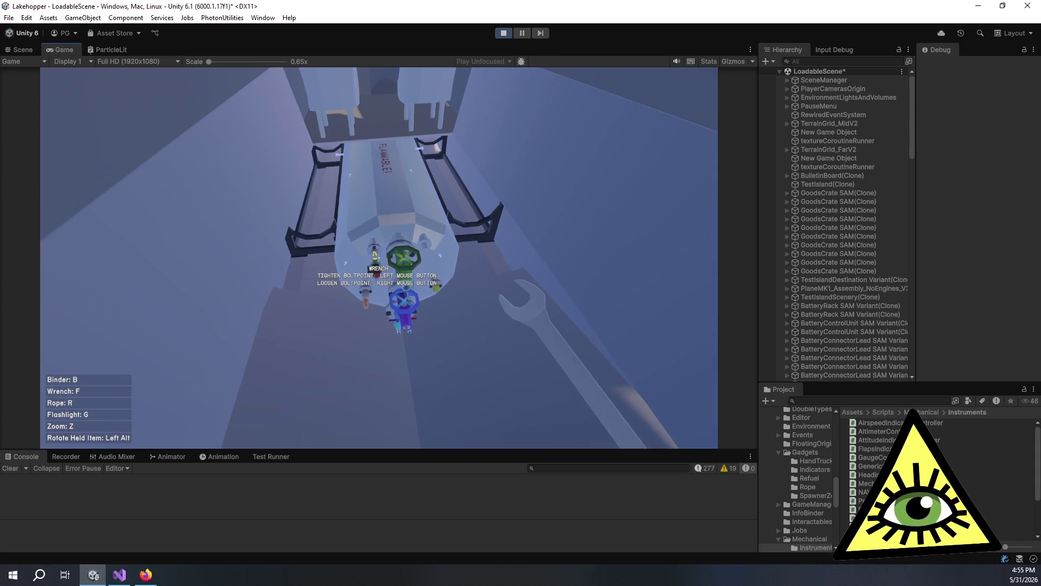
Step: Leave the cabin and walk back along the dock to the shed's parts shelf
key(s)
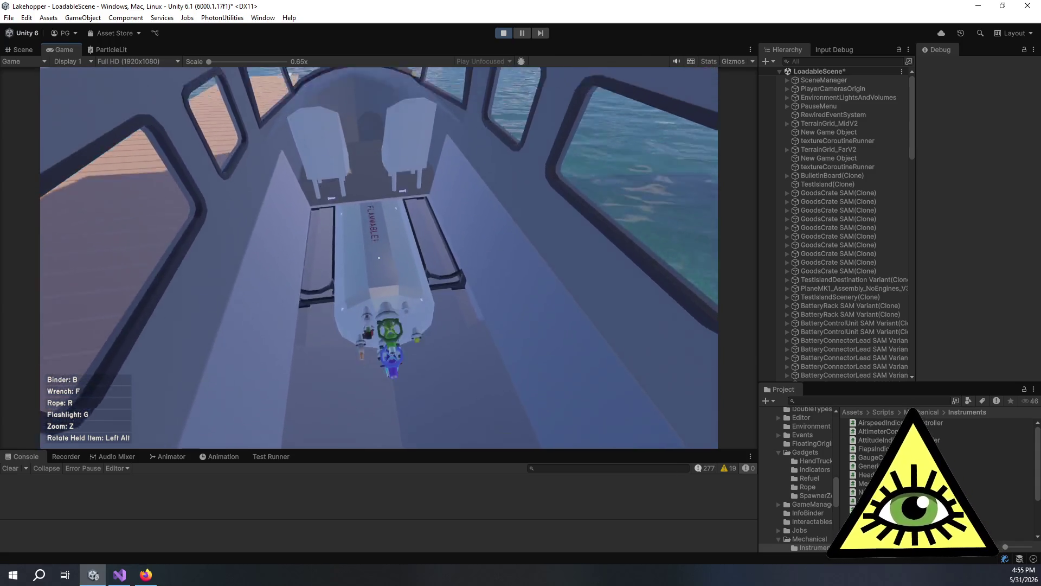
key(w)
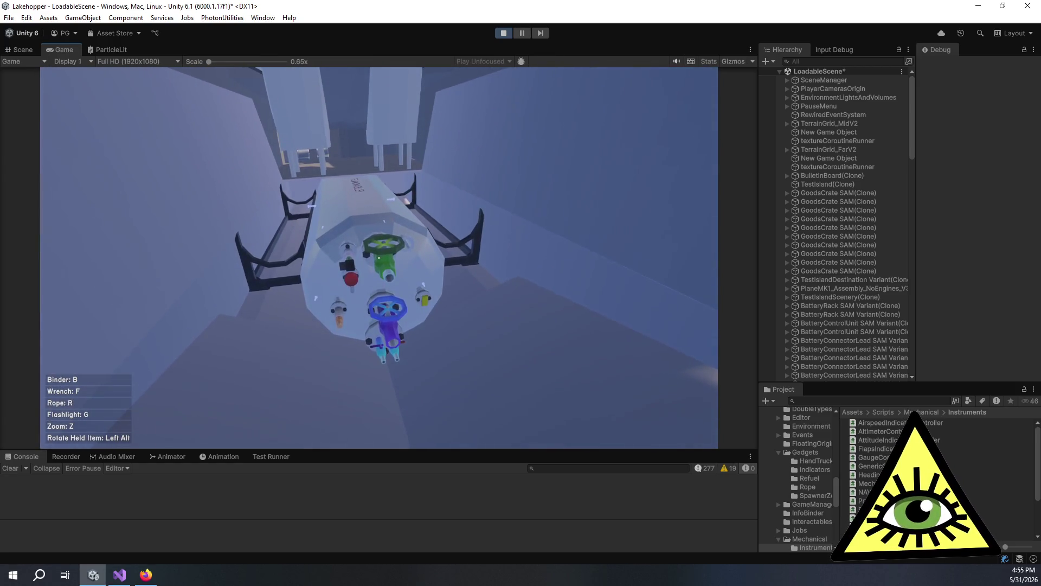
key(s)
key(w)
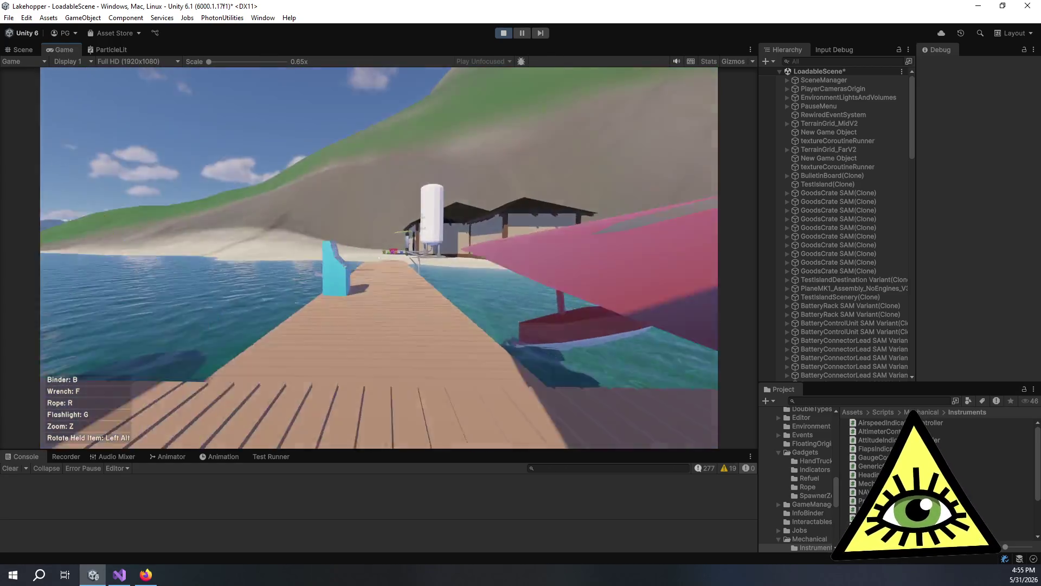
key(w)
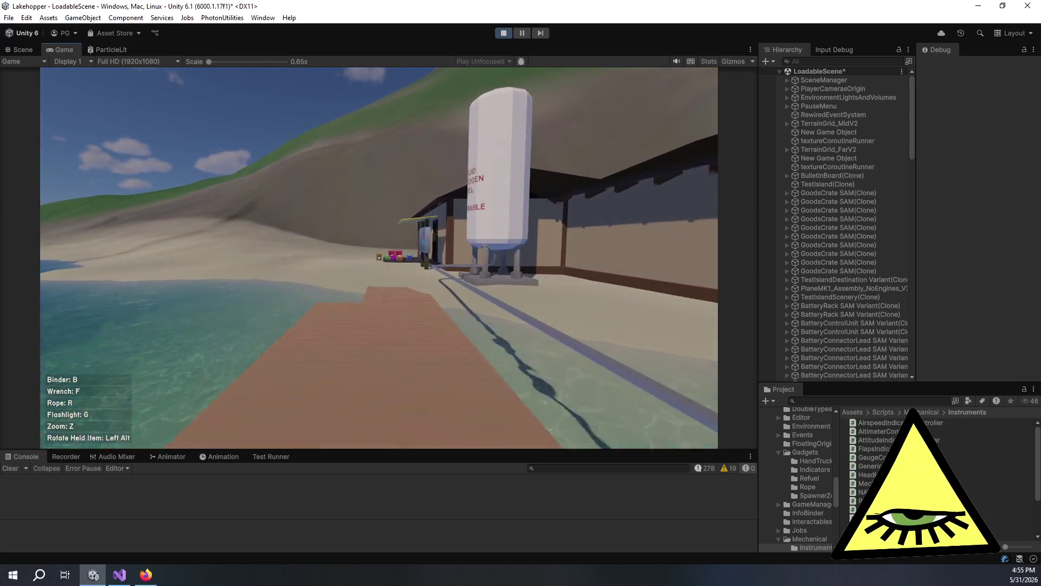
key(w)
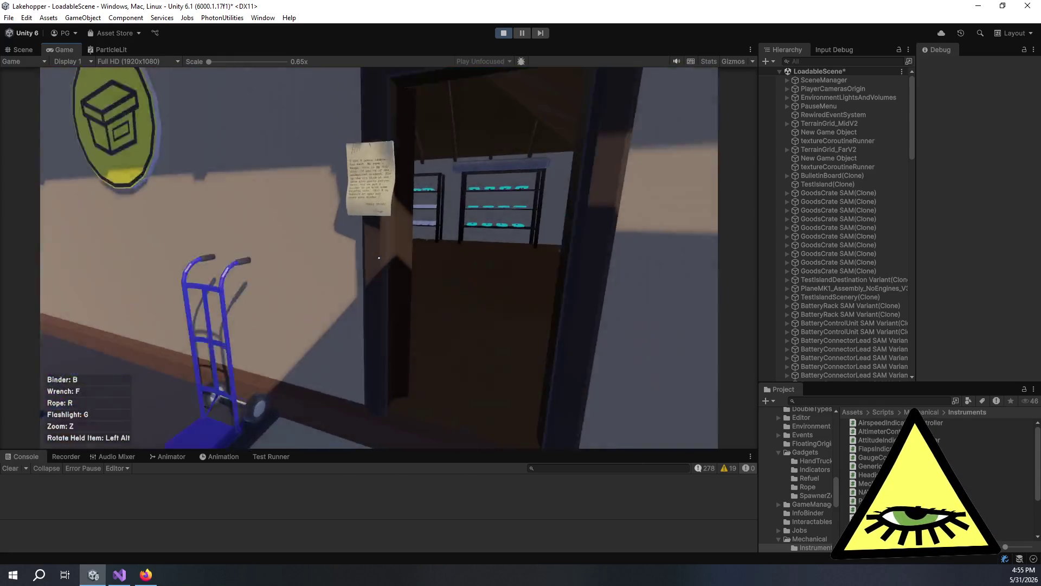
key(w)
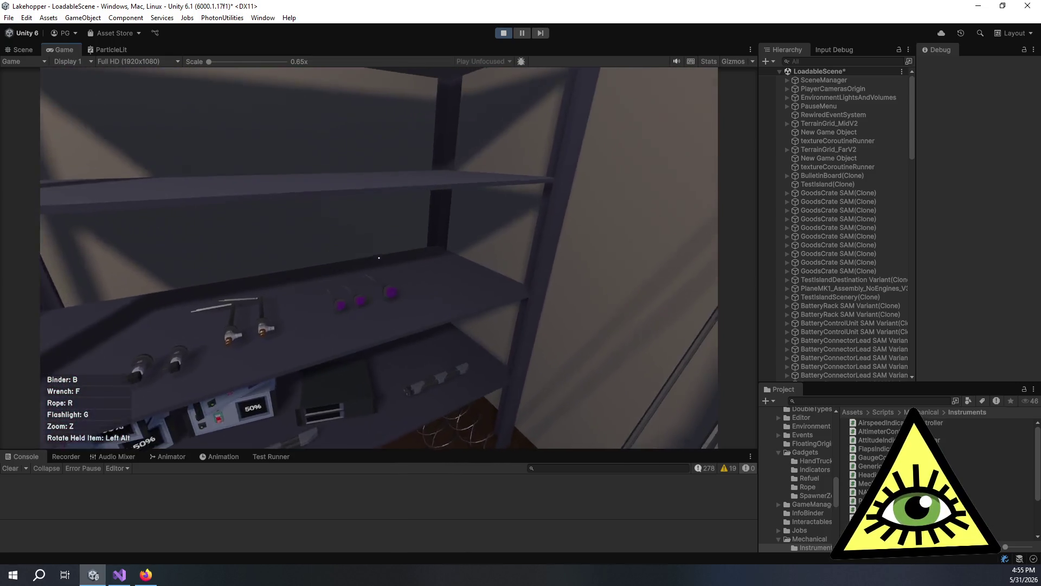
Step: Carry the temperature sensor into the cabin, fit it to the FLAMMABLE tank, and switch to the wrench
key(w)
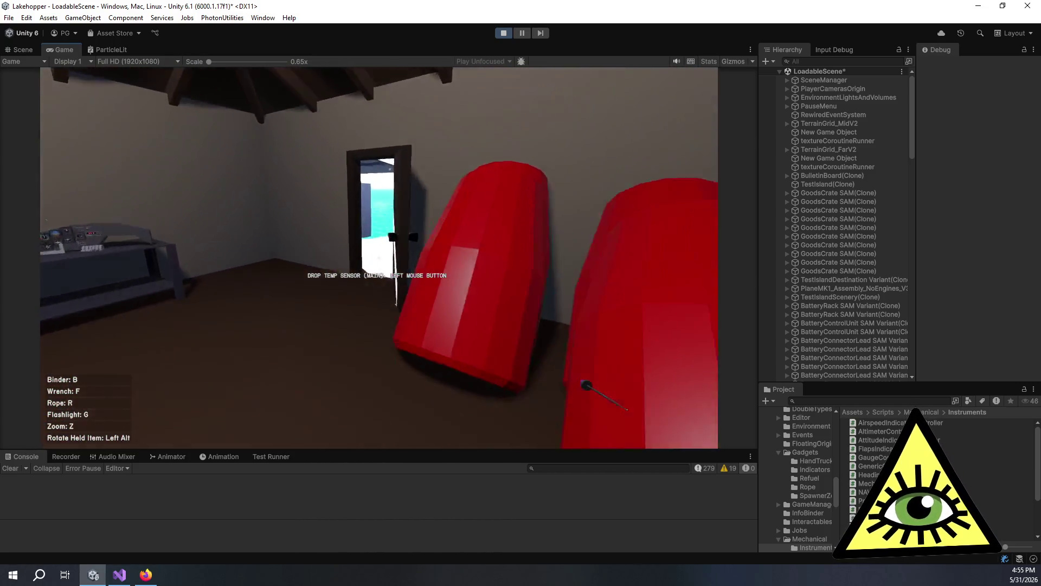
key(w)
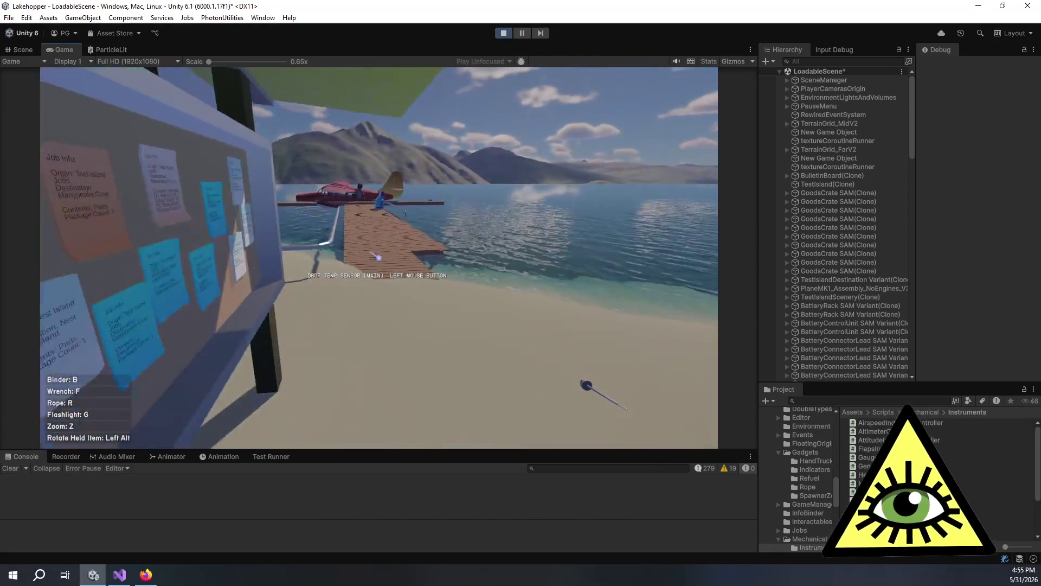
key(w)
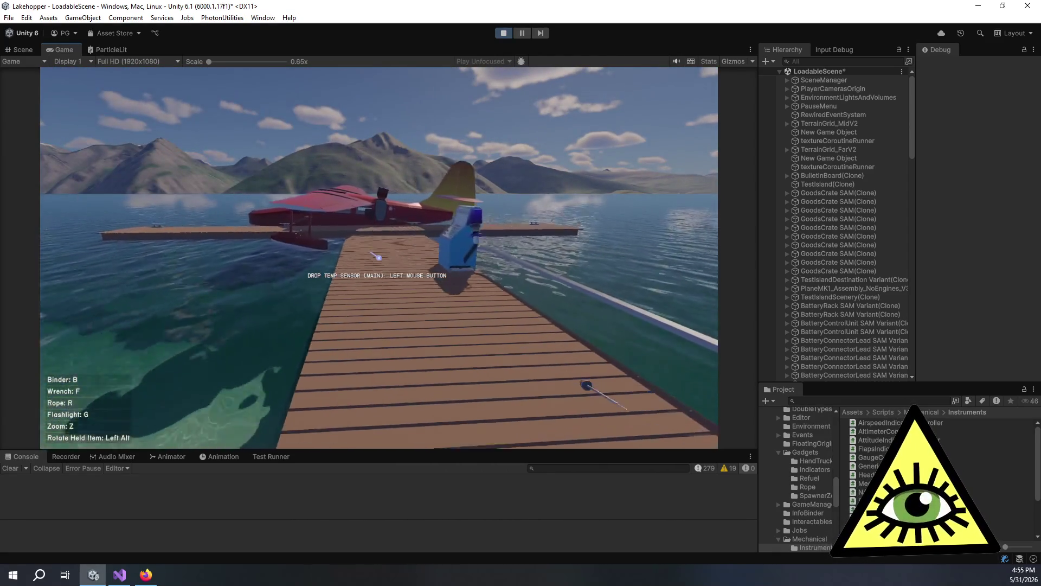
key(w)
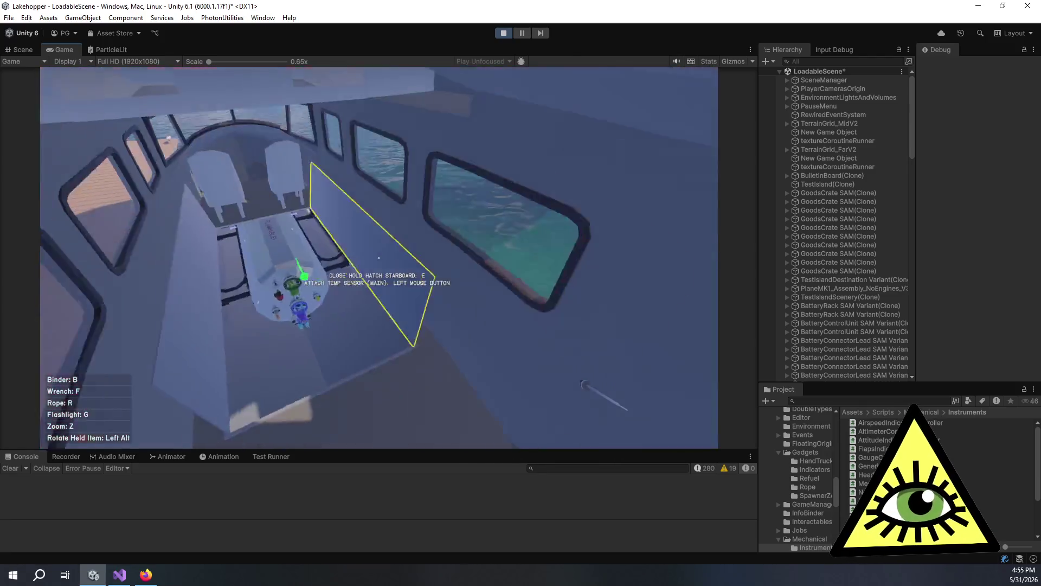
key(w)
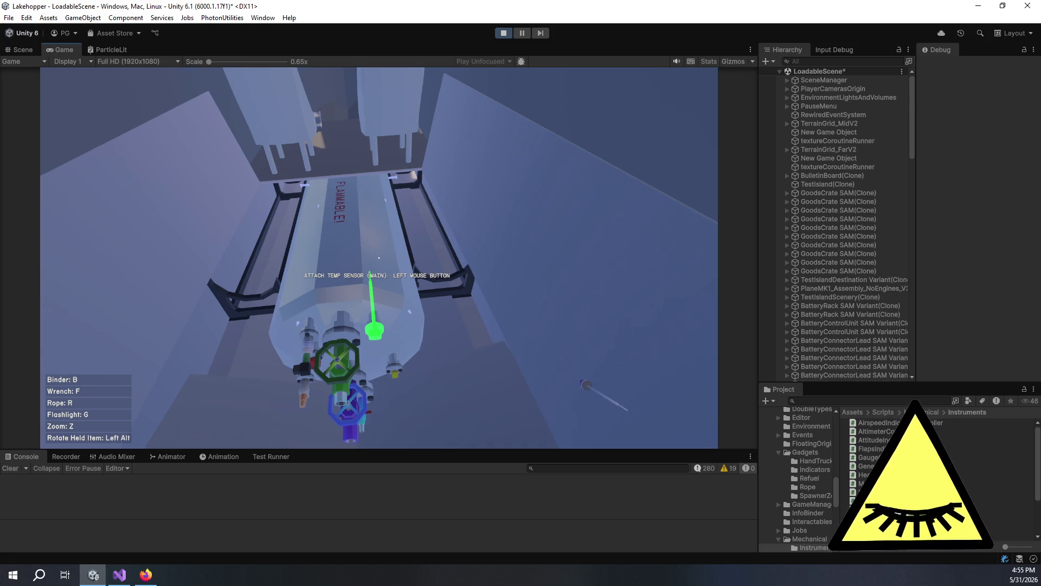
key(f)
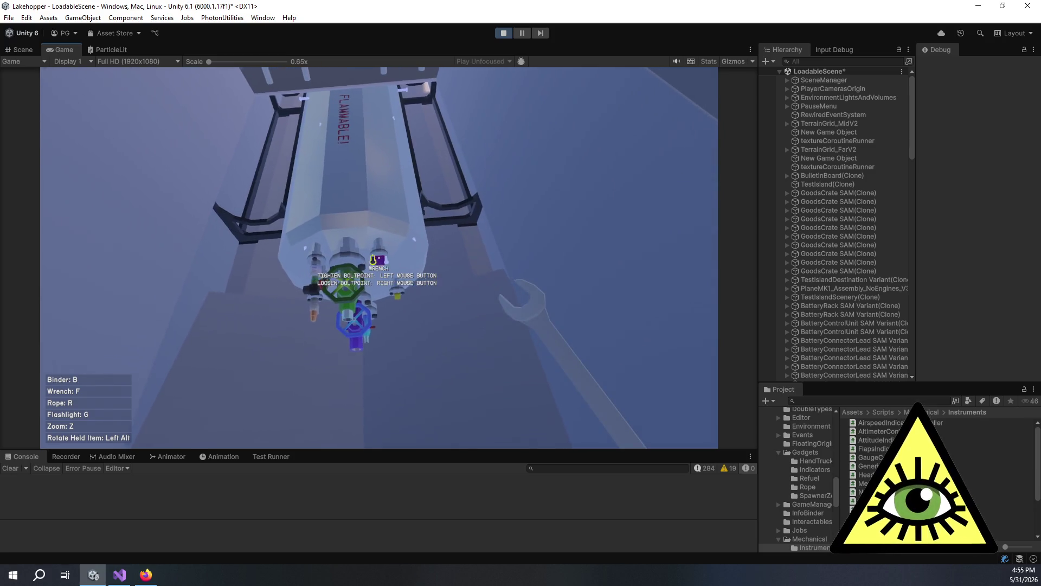
mouse_move(379, 258)
key(alt+Tab)
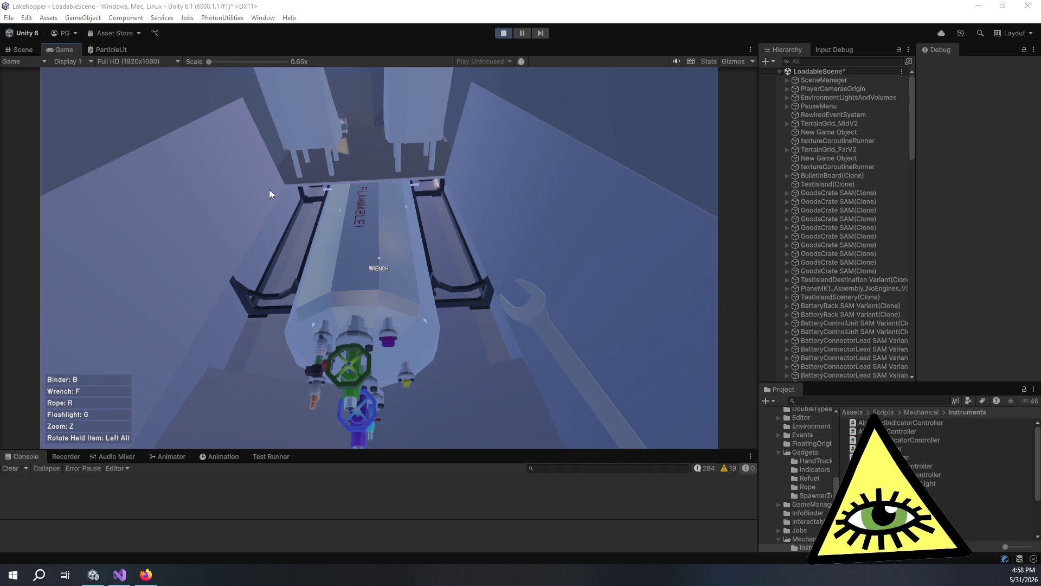
key(Escape)
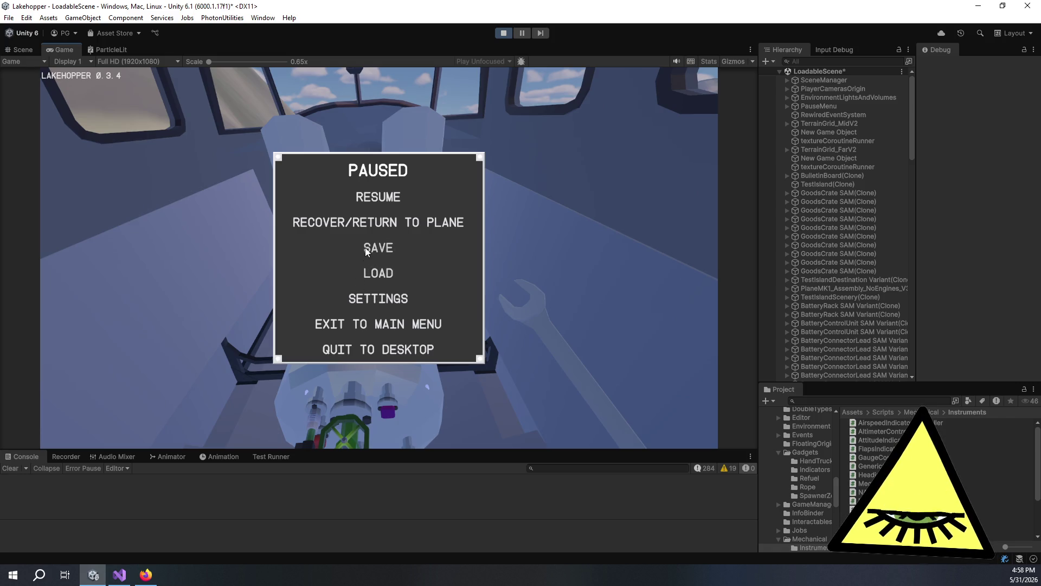
Step: Replace the save name with 'AssemblyTest' and confirm the new save
click(374, 249)
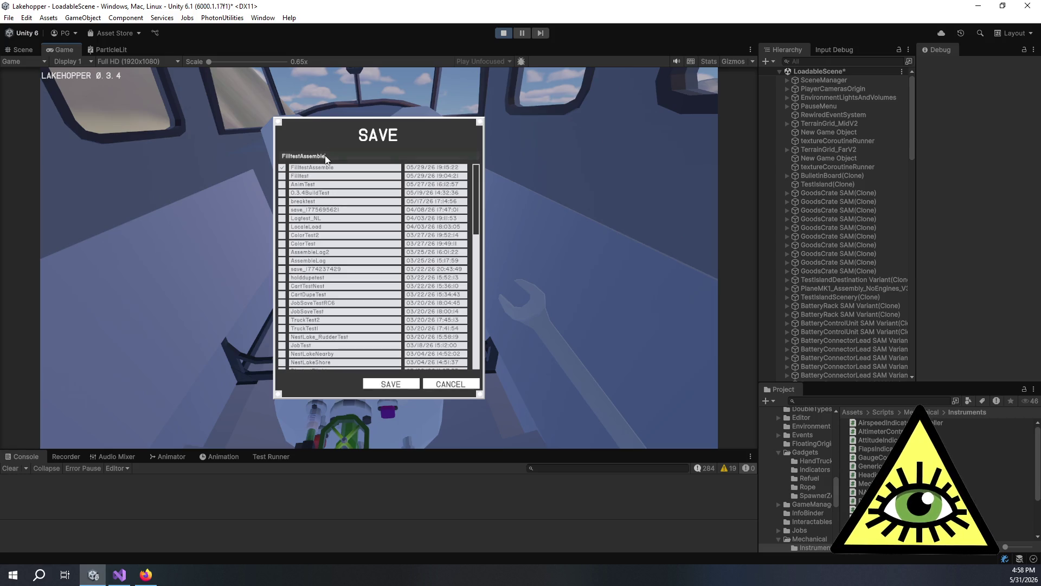
key(BackSpace)
key(BackSpace)
key(BackSpace)
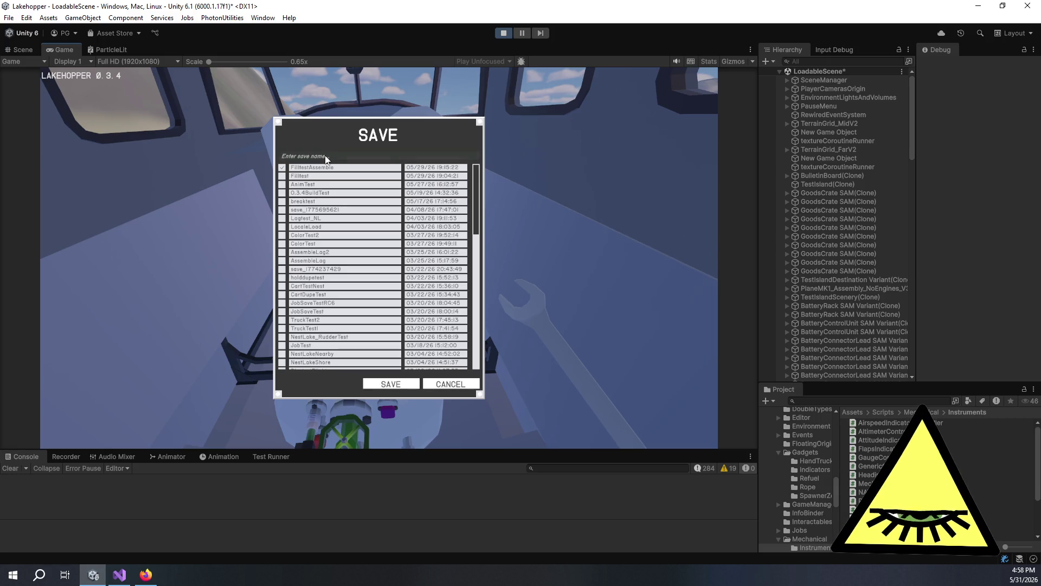
text(Ass)
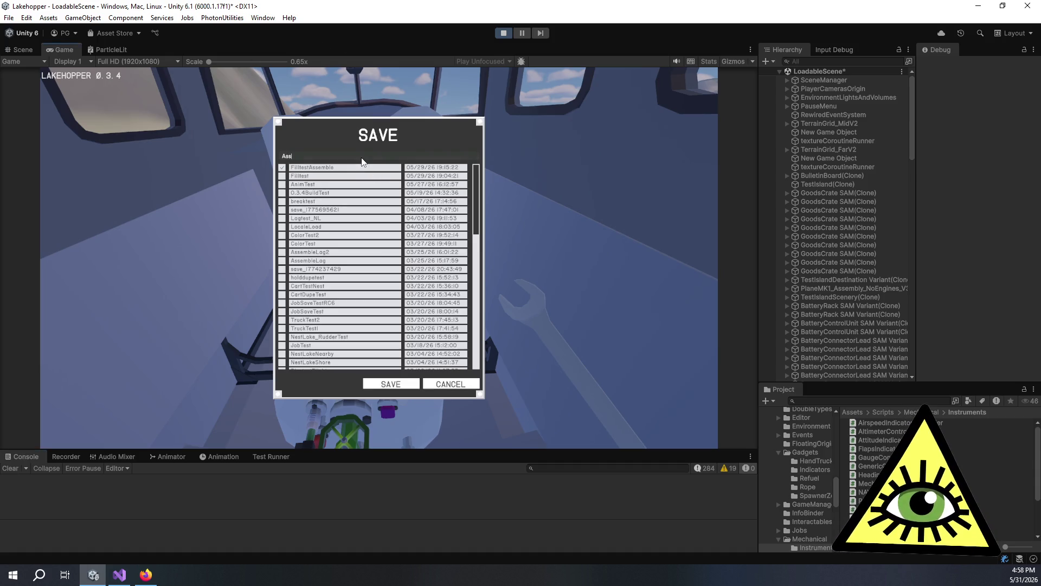
text(emblyTest1)
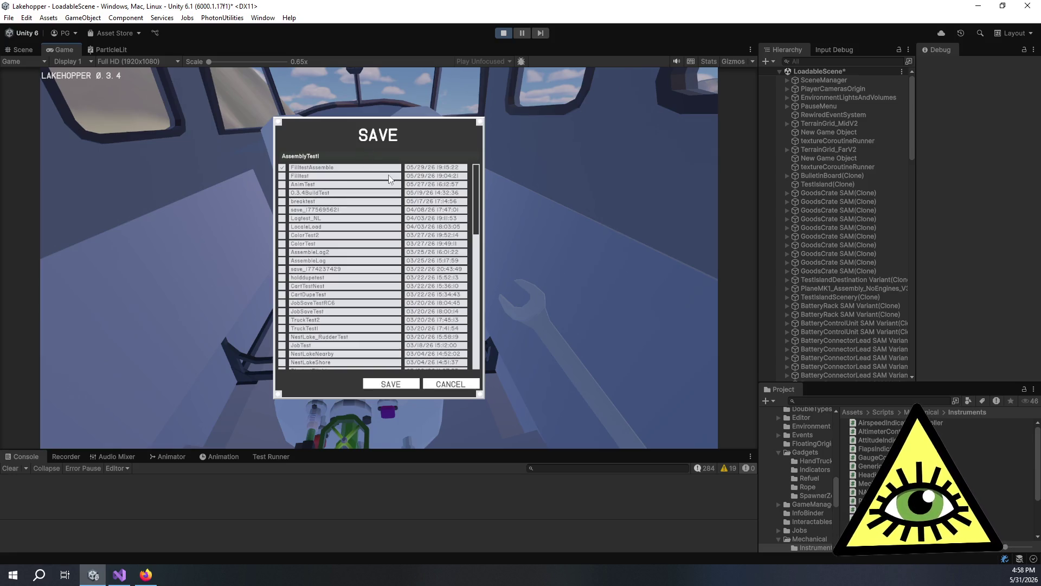
click(388, 383)
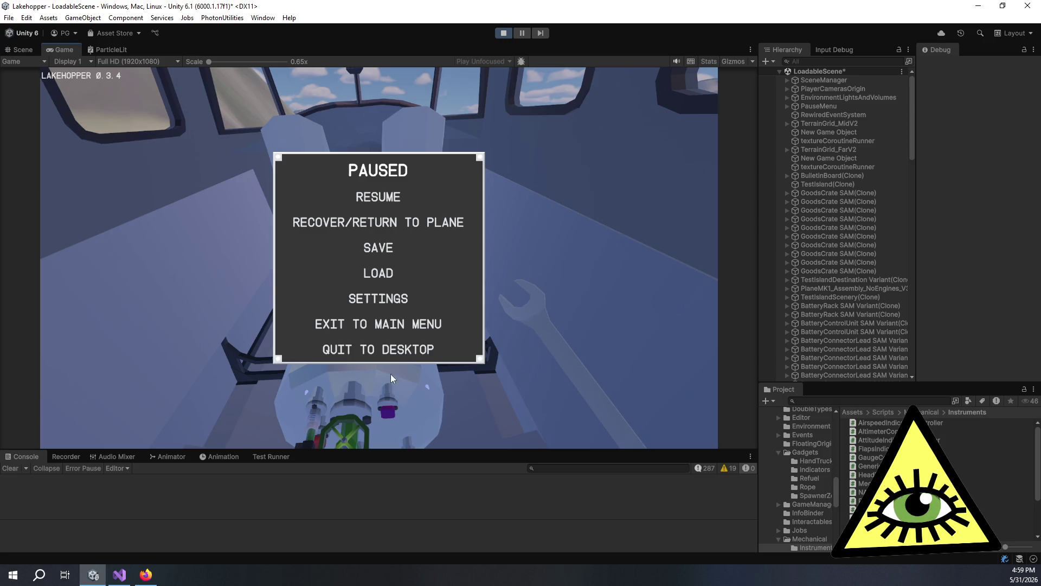
Step: Resume and re-pause the game, then load the AssemblyTest save from the saved-games list
click(379, 197)
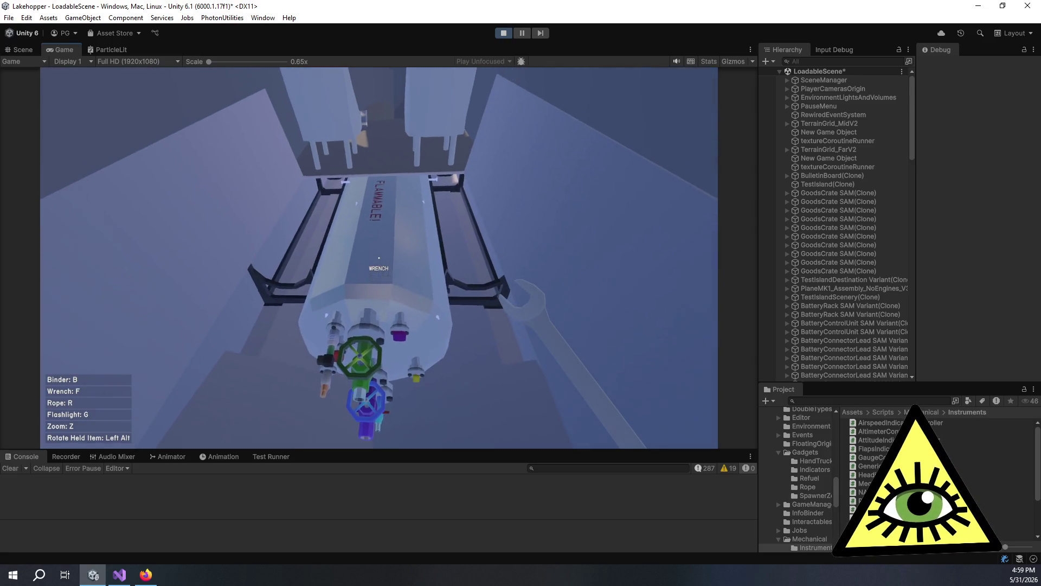
key(Escape)
click(385, 272)
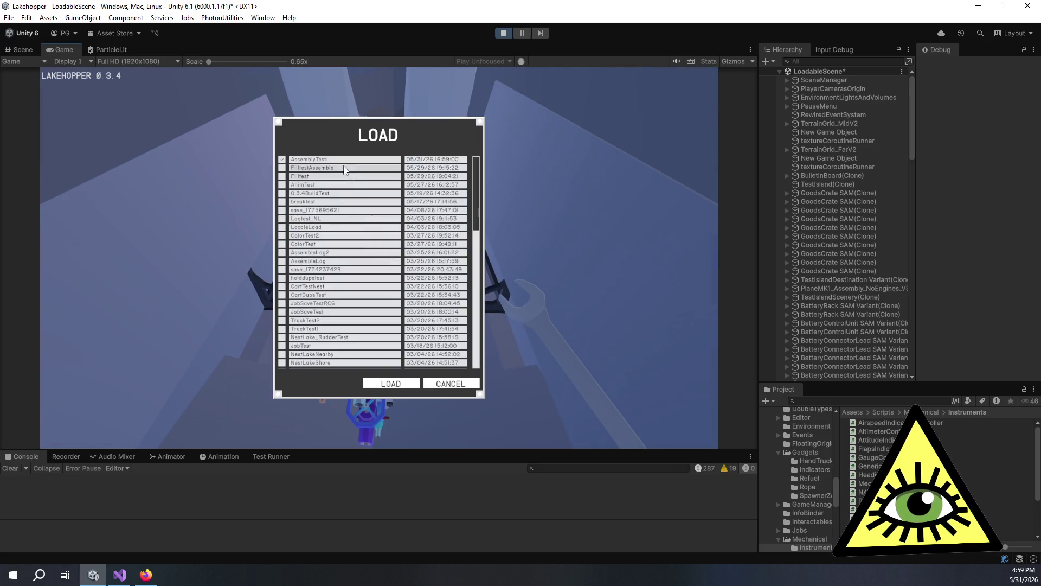
click(390, 383)
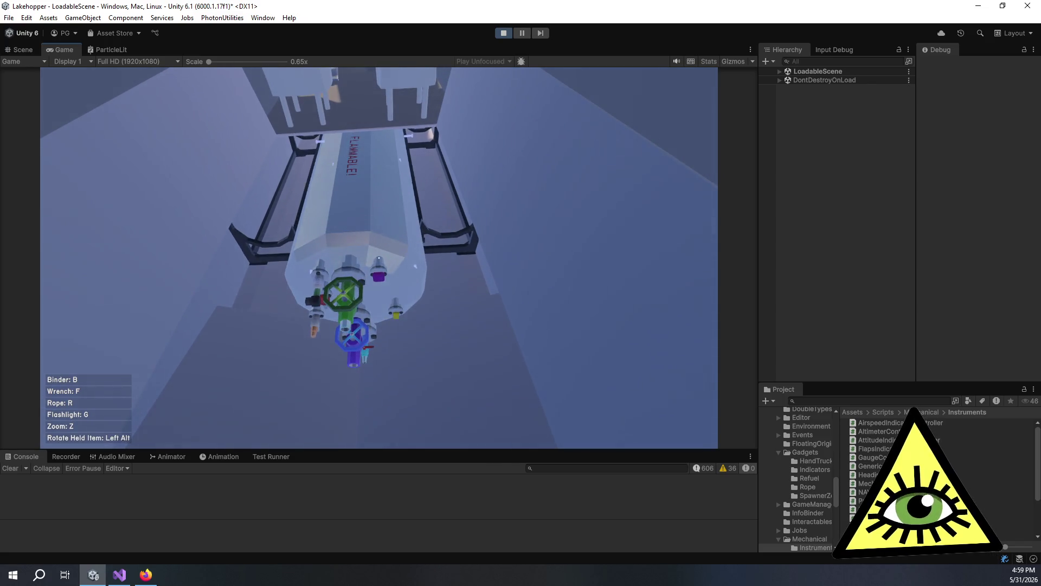
Step: Give control back to the game and finish mounting the first LH2 aux tank, wrench in hand
key(Escape)
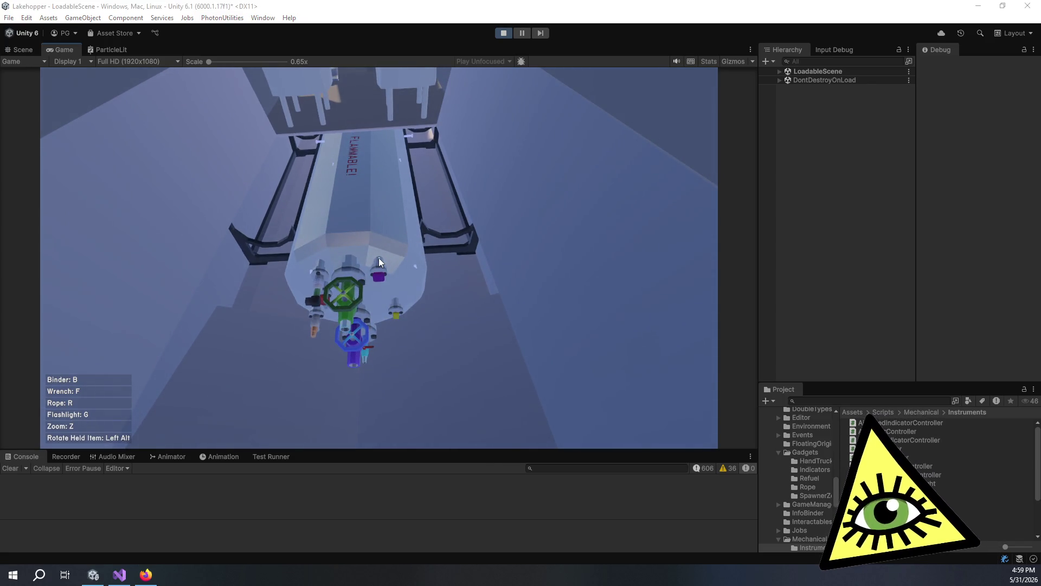
click(379, 259)
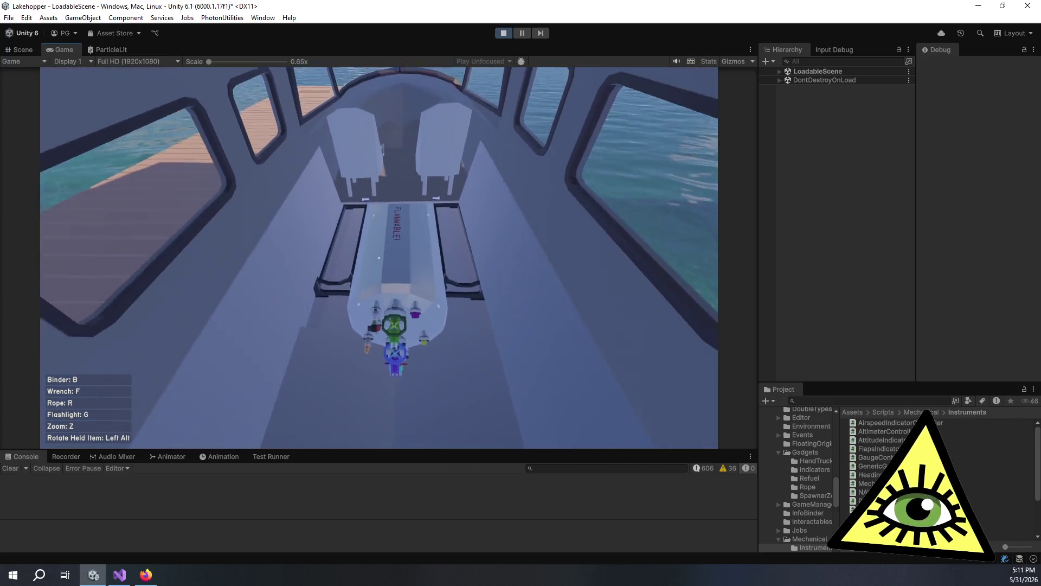
key(f)
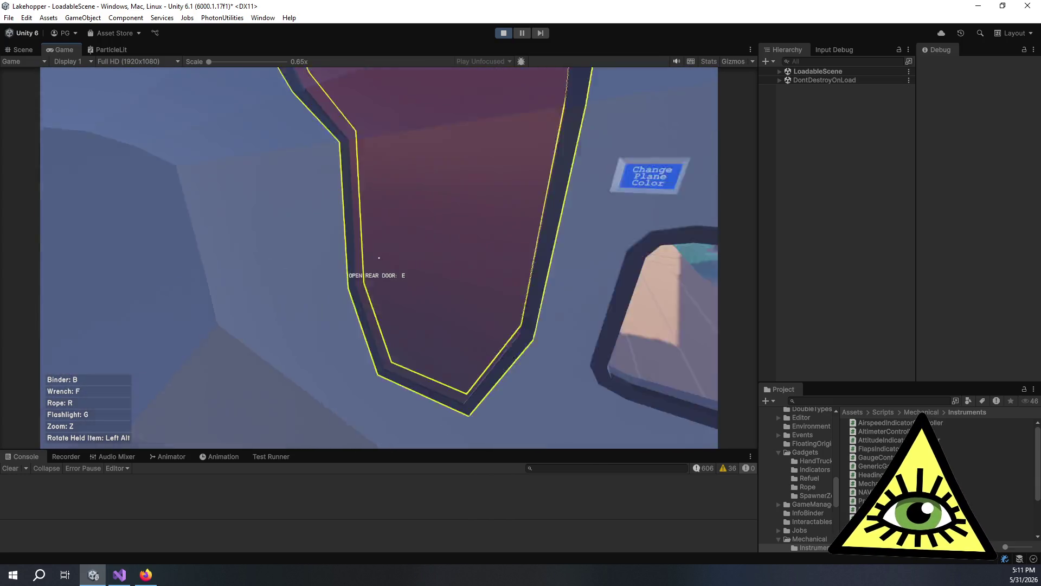
Step: Step out of the seaplane and walk down the dock into the boathouse facing the shelves
key(e)
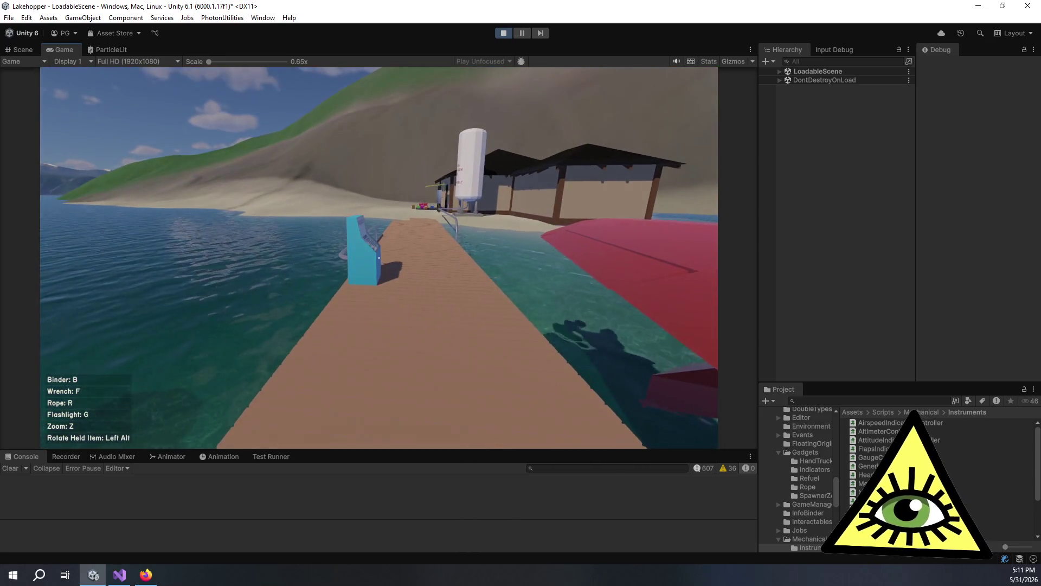
key(w)
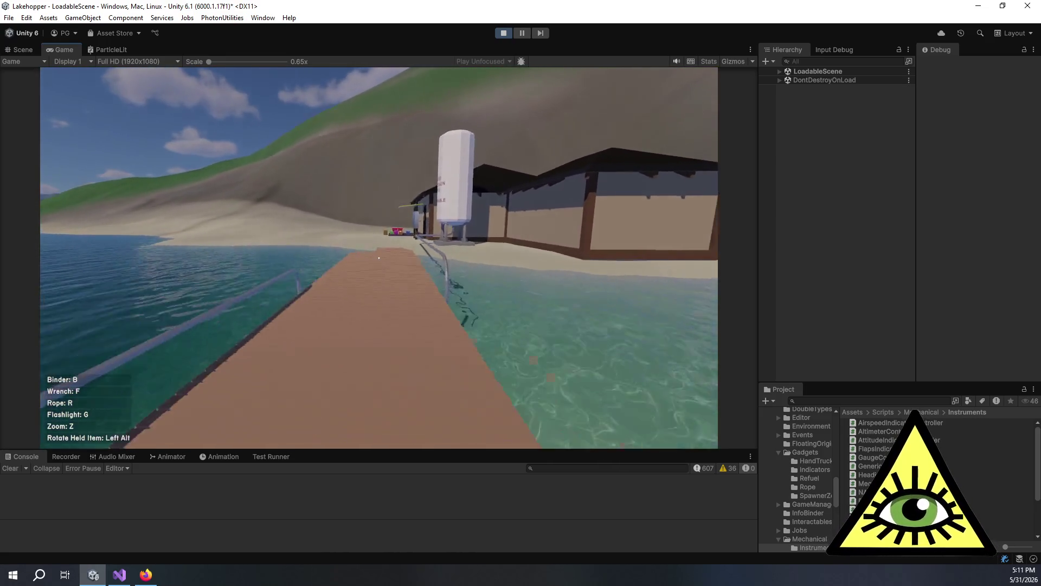
key(w)
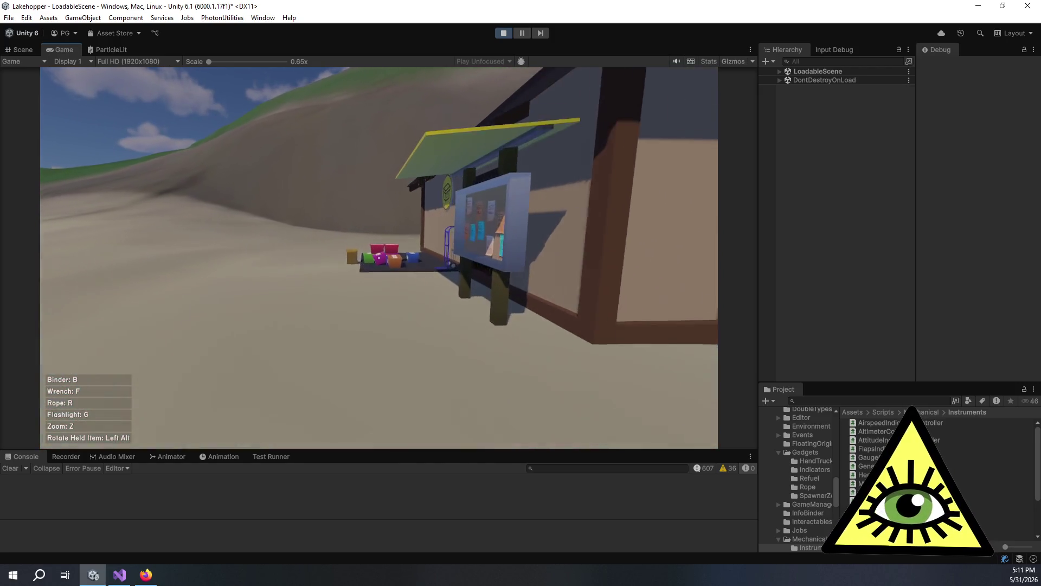
key(w)
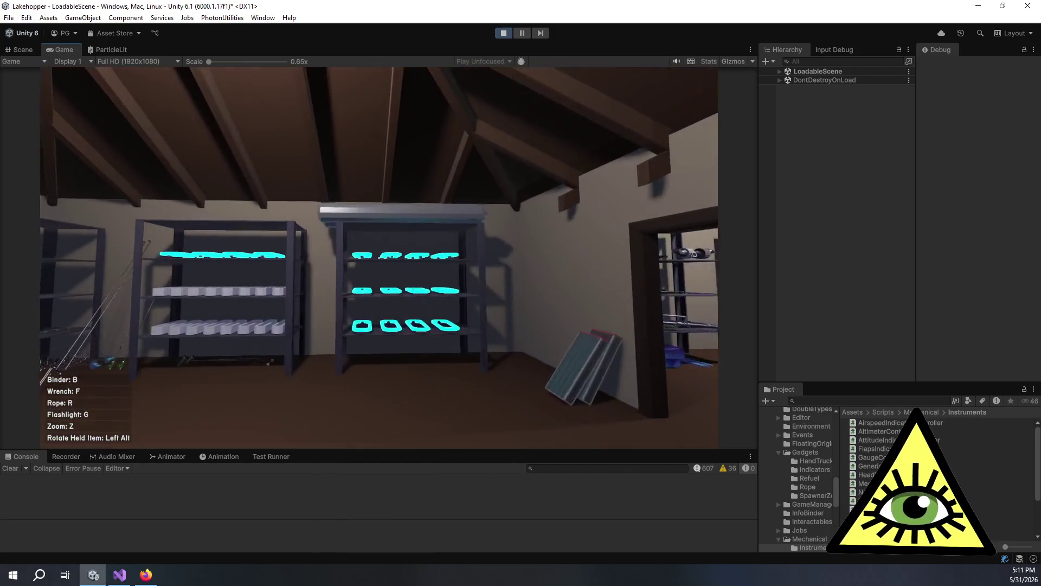
Step: Pick up the long aux tank from the shelf and carry it along the dock to the seaplane
click(379, 259)
key(w)
key(w)
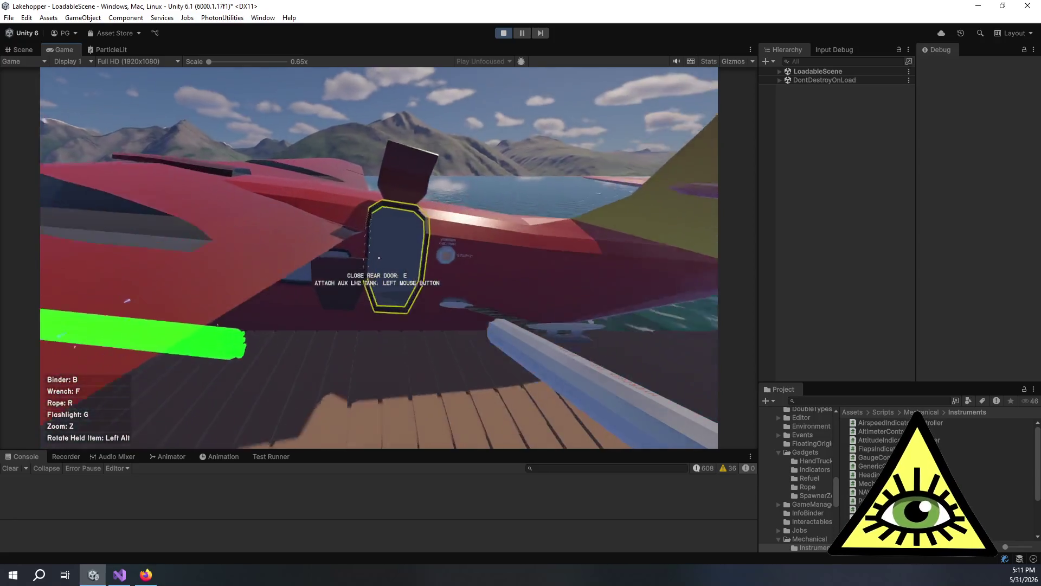
click(379, 258)
key(w)
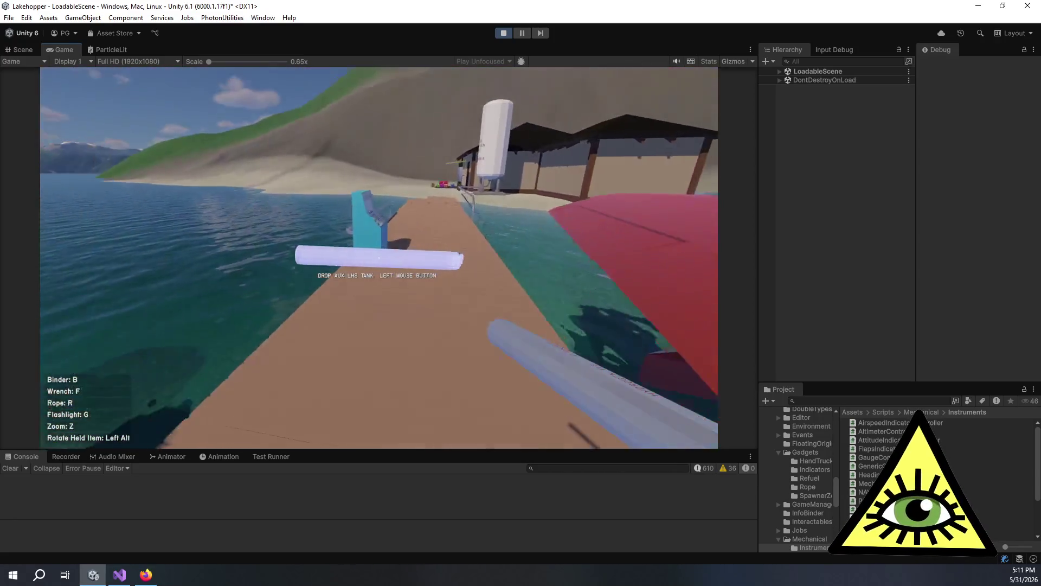
key(w)
key(w)
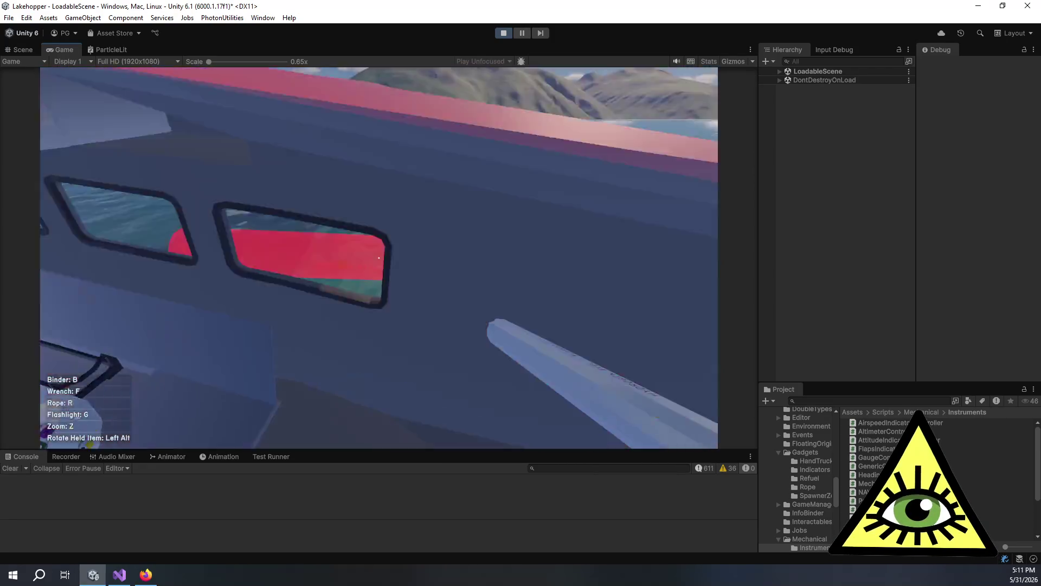
Step: Mount the tank in the support rack, inspect both tanks, then exit and expand LoadableScene in the Hierarchy
click(378, 258)
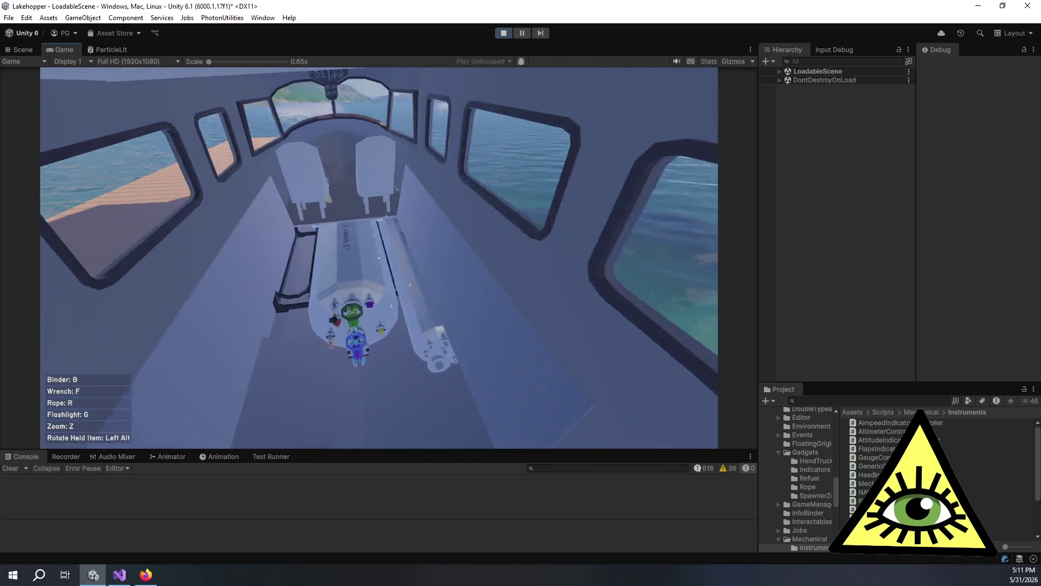
key(f)
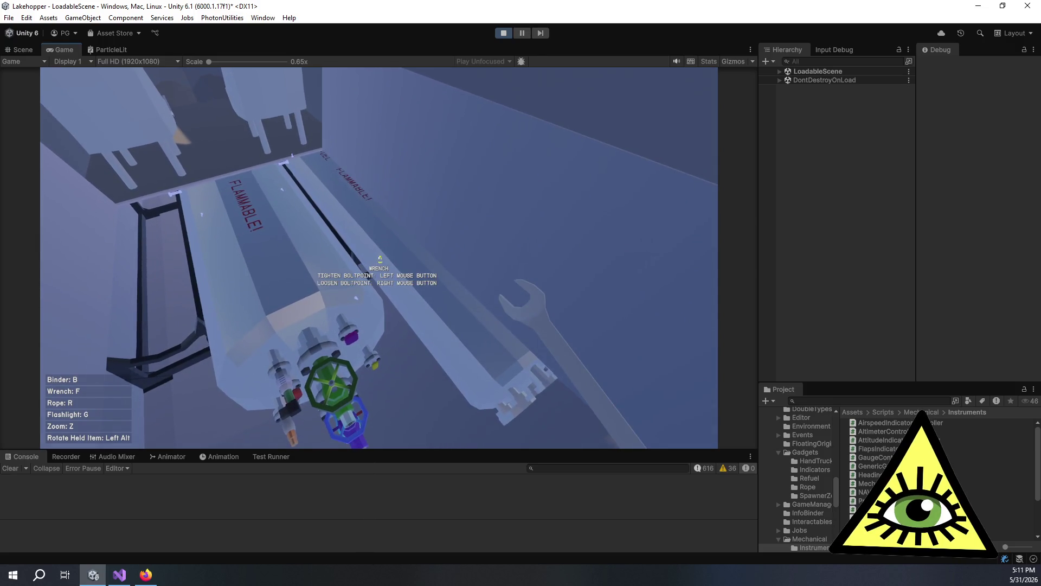
key(s)
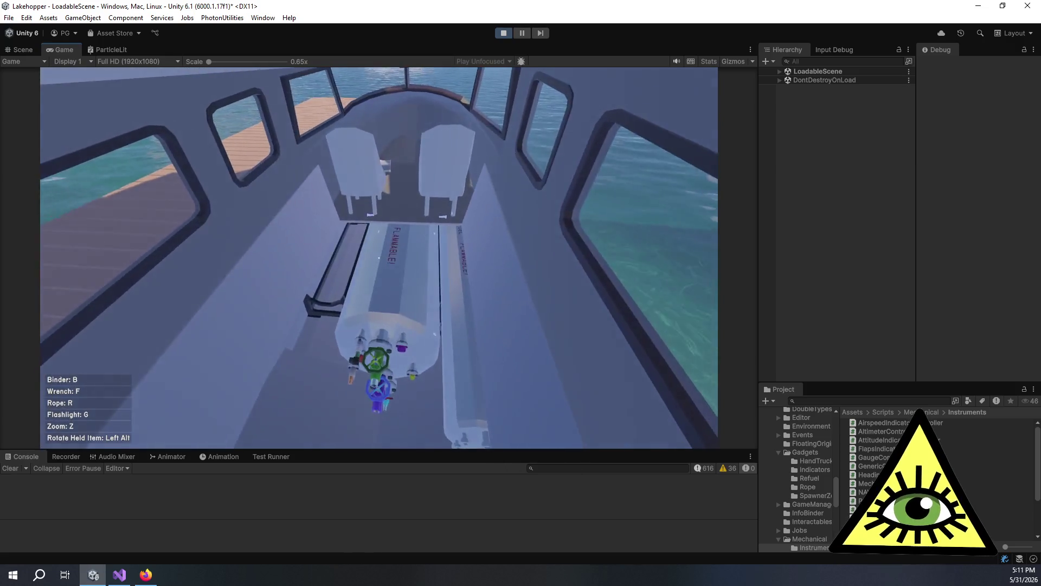
key(w)
key(w)
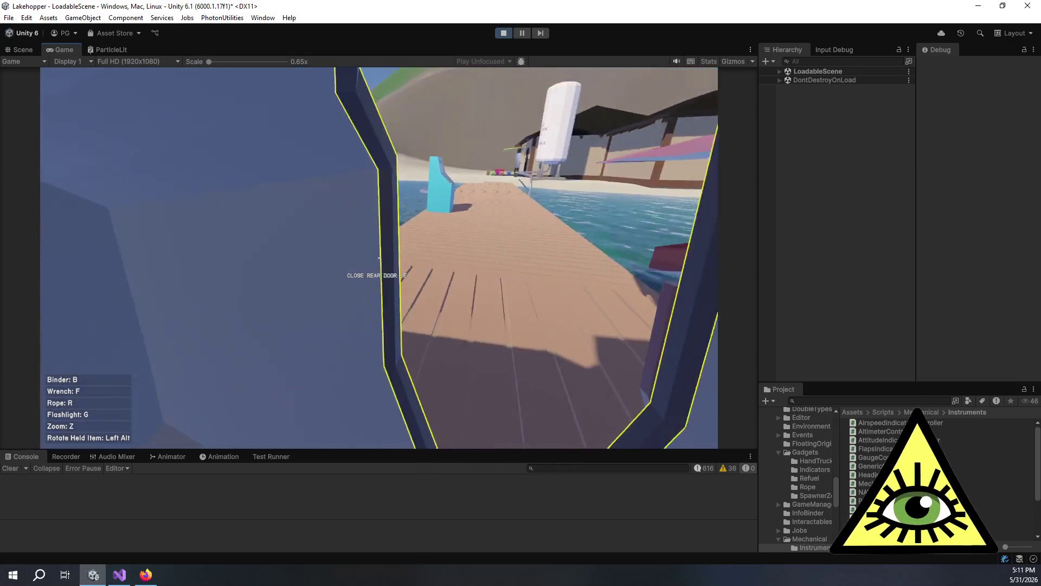
key(w)
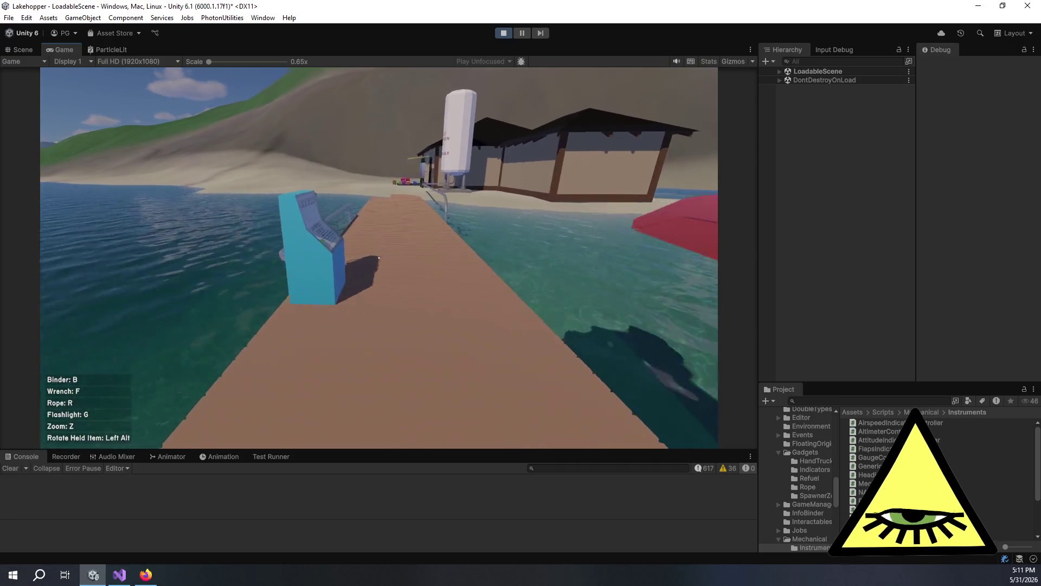
key(ctrl+shift+p)
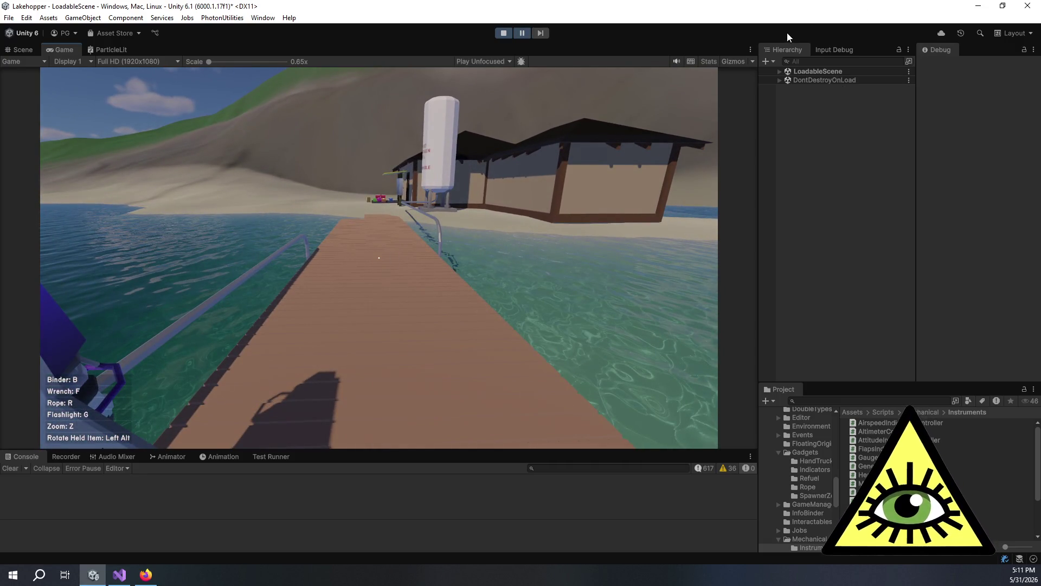
click(779, 71)
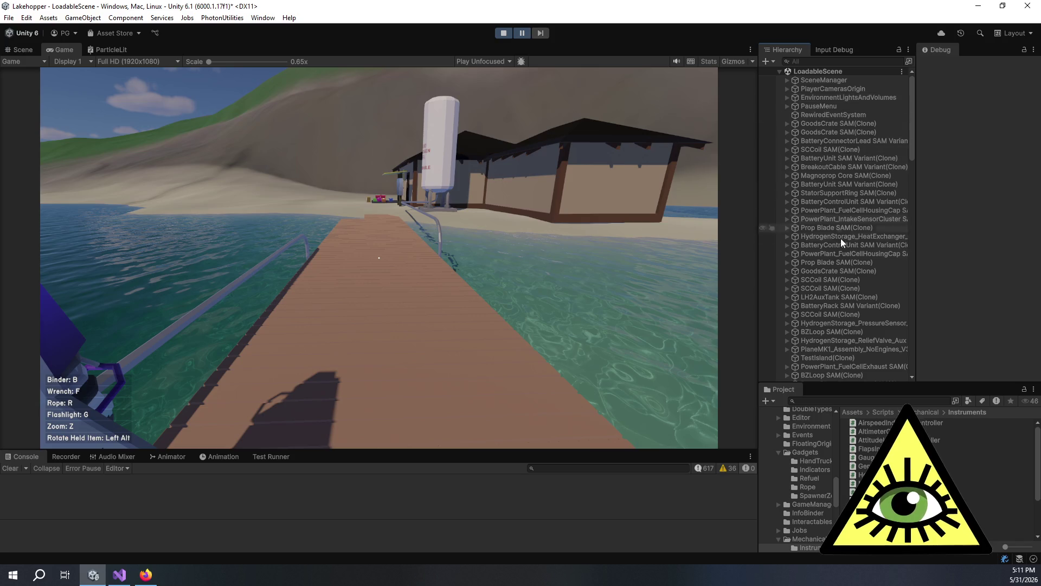
Step: Drill down through PlaneMK1_Assembly_NoEngines_V3(Clone) and PlaneContainer_Goose_V3 to select LH2SupportRack SAM(Clone)
drag(758, 262, 689, 263)
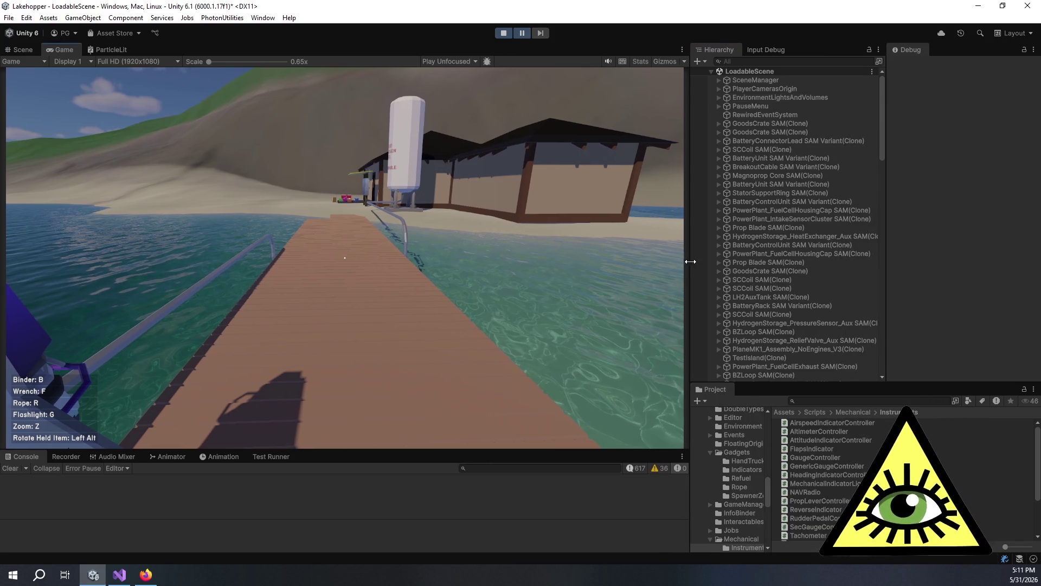
scroll(792, 262, down, 3)
scroll(792, 261, down, 2)
click(772, 251)
click(719, 252)
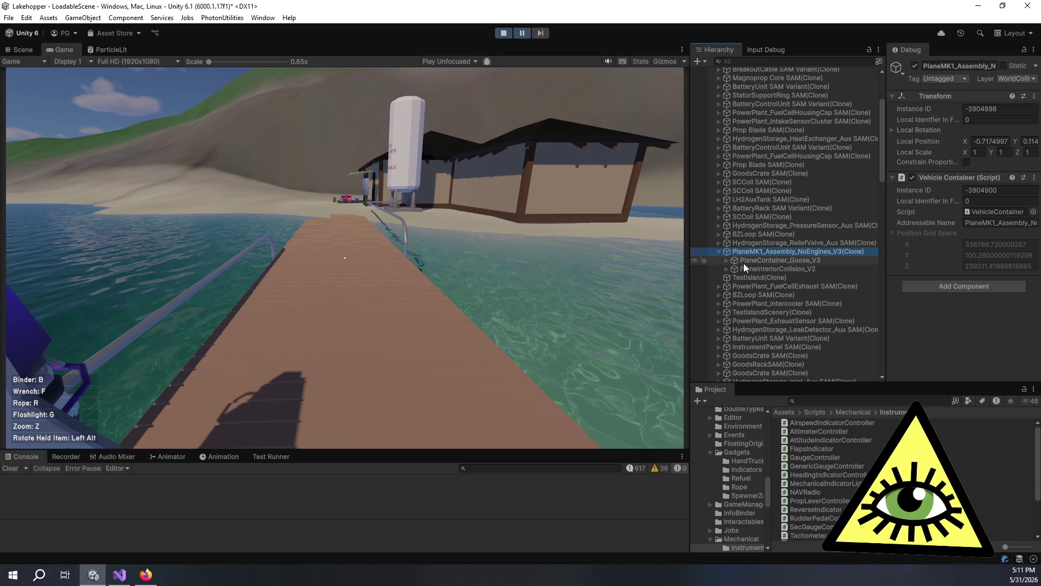
click(757, 261)
click(728, 262)
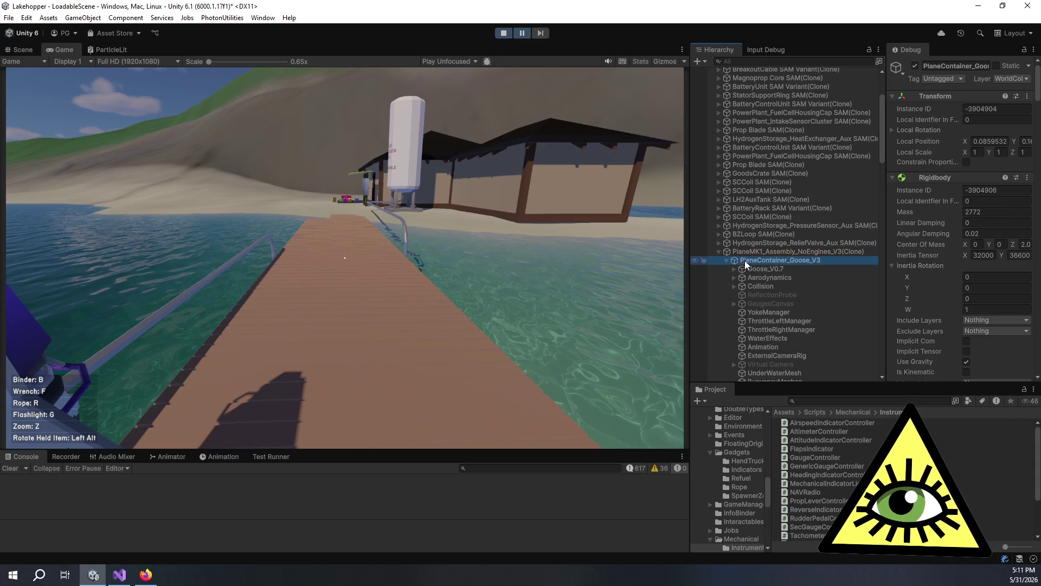
scroll(757, 262, down, 5)
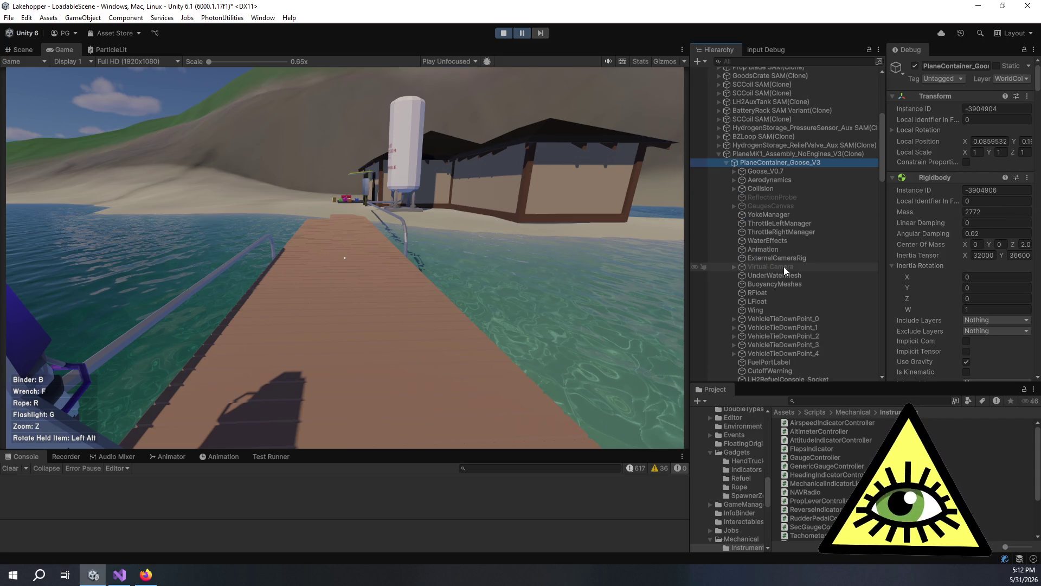
scroll(784, 265, down, 9)
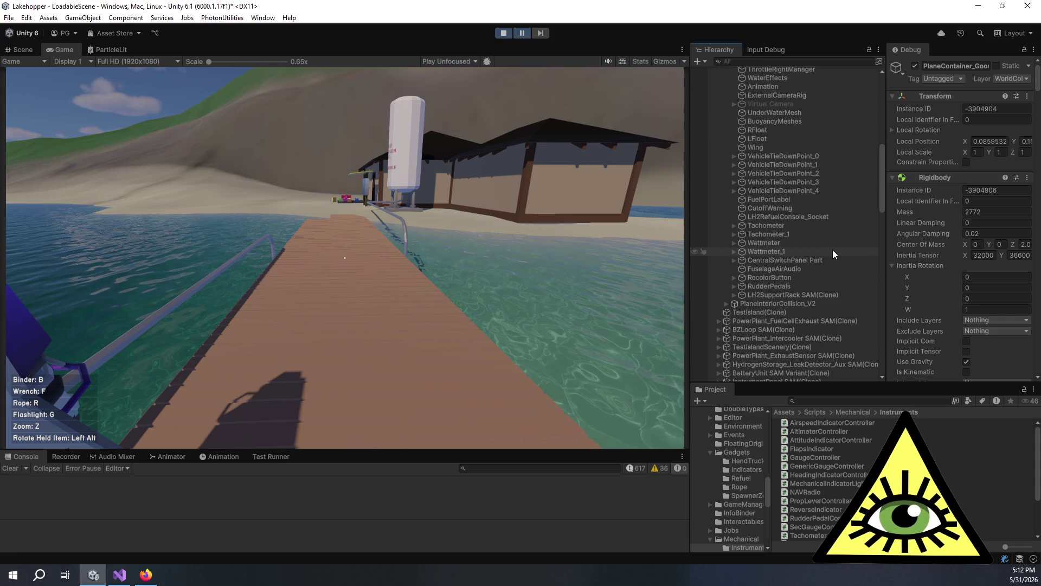
click(814, 294)
scroll(926, 298, down, 5)
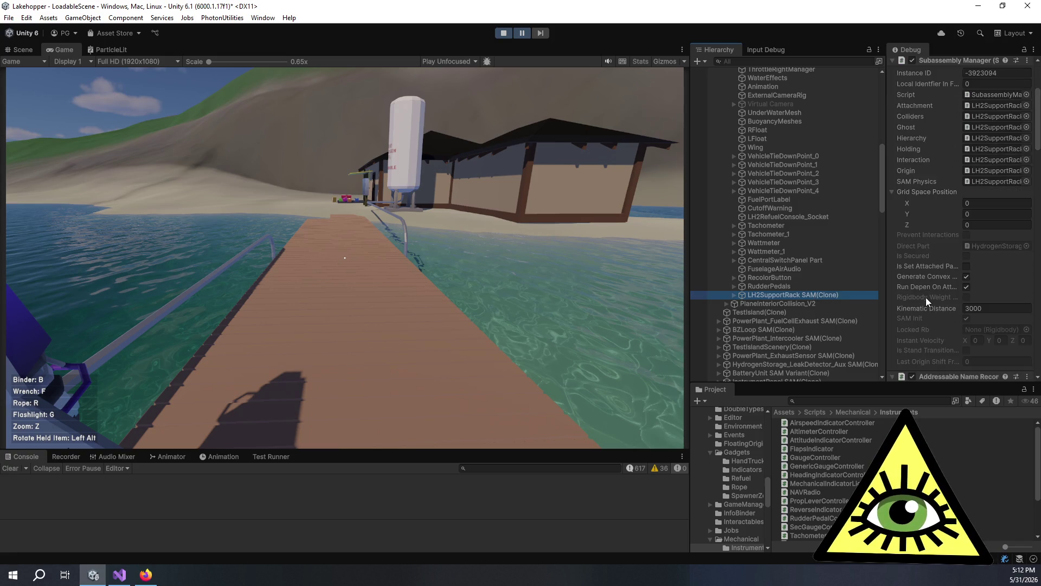
Step: Widen the Inspector panel and switch it from Debug to Normal mode
drag(689, 273, 571, 269)
drag(837, 247, 776, 248)
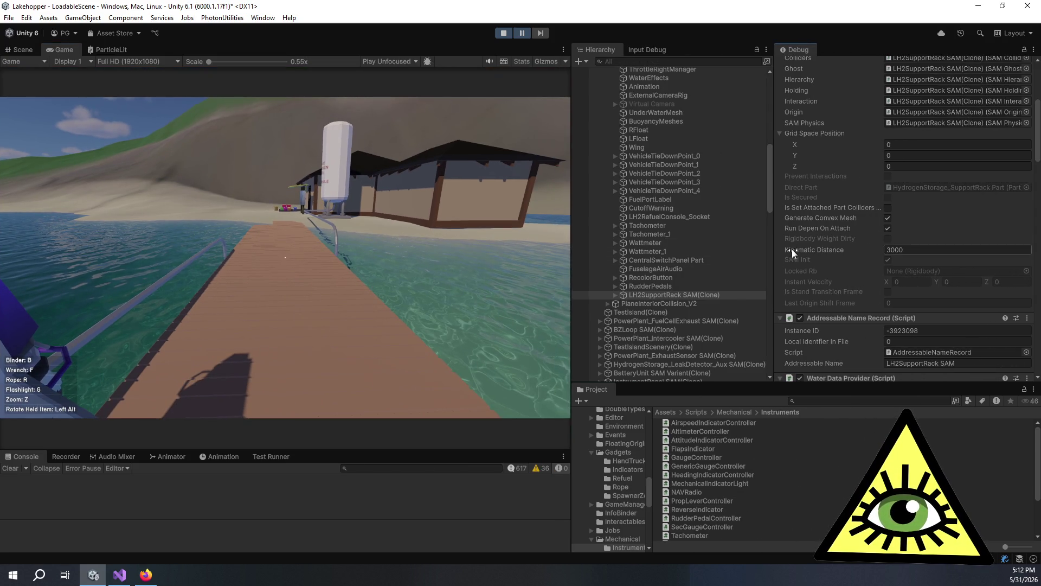
scroll(828, 262, down, 8)
scroll(841, 258, up, 3)
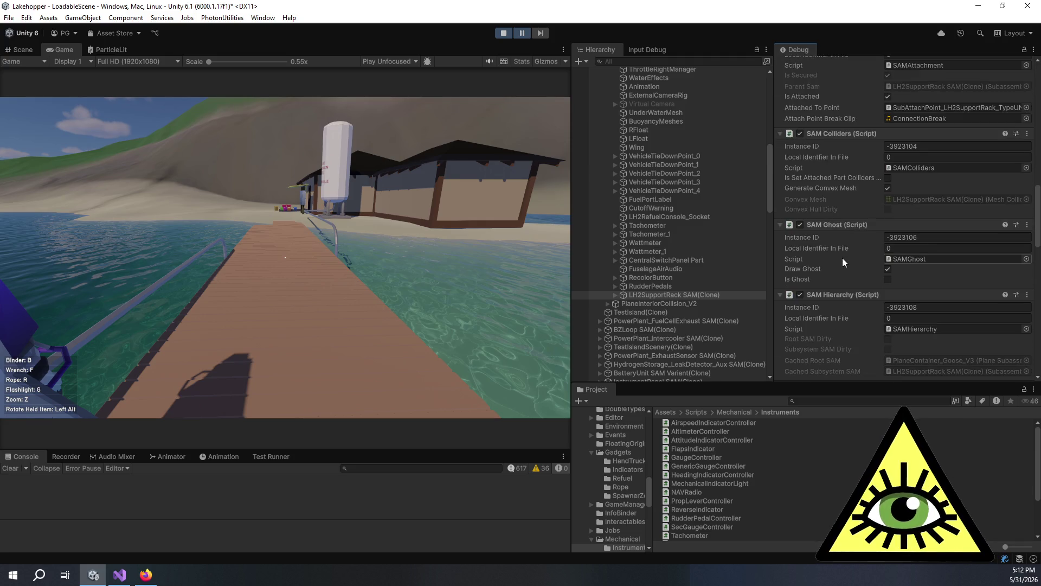
scroll(844, 256, up, 5)
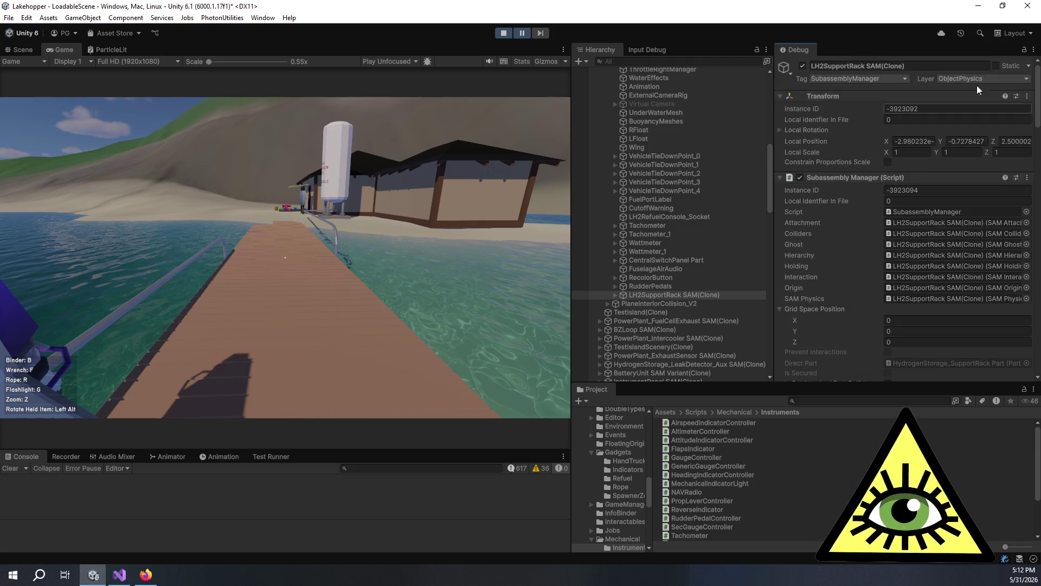
click(1034, 49)
click(942, 89)
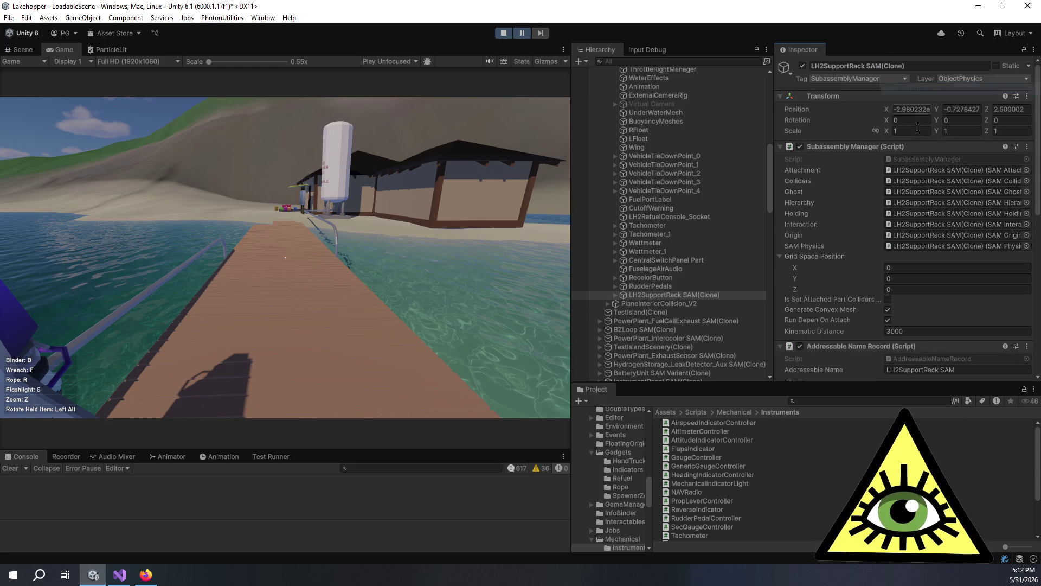
Step: Expand the support rack and view the HydrogenStorage_SupportRack Part's properties and tank attach points
click(616, 296)
click(639, 303)
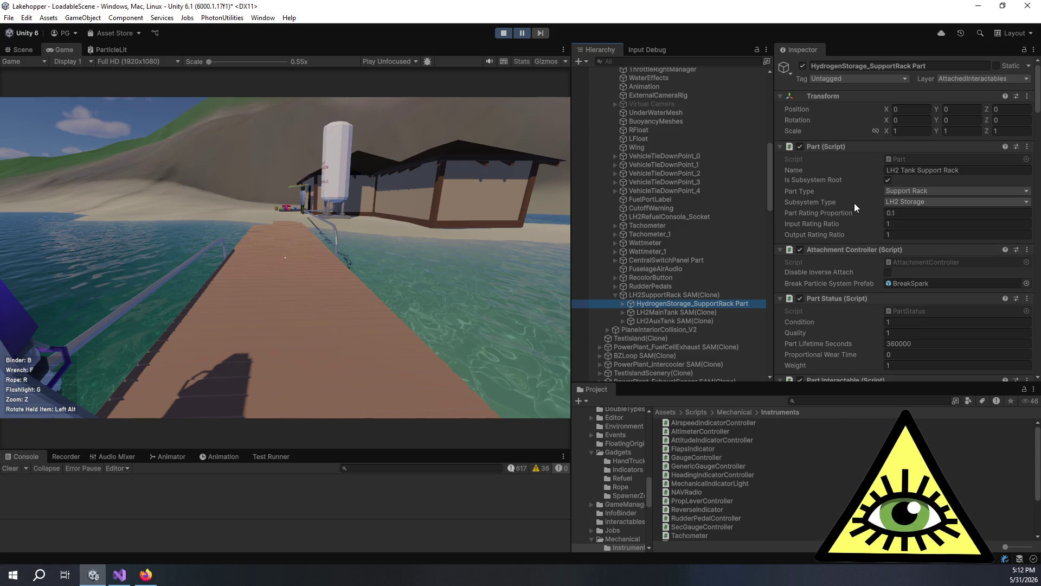
scroll(858, 326, down, 2)
scroll(857, 326, down, 4)
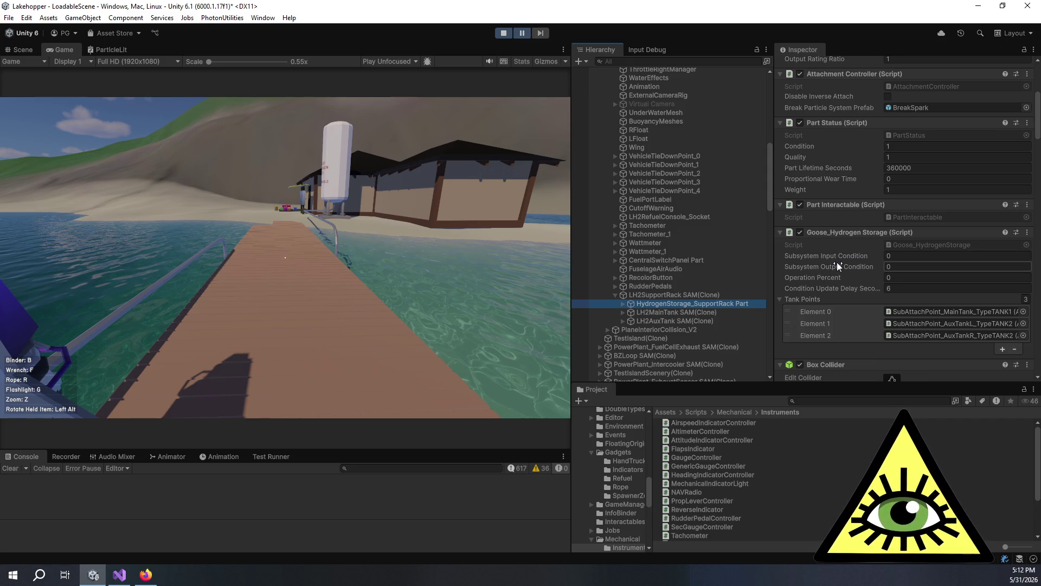
click(521, 34)
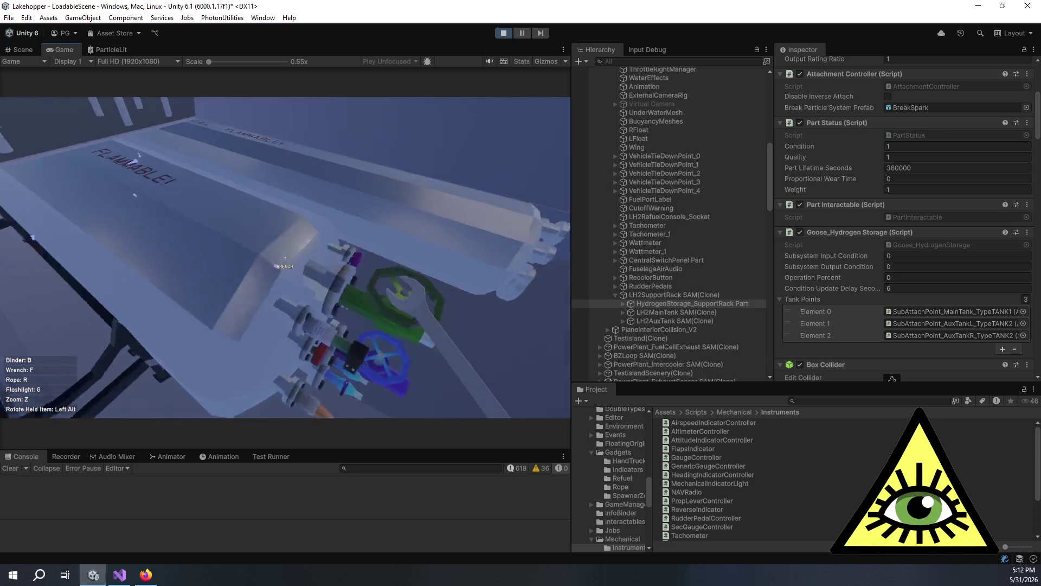
Step: Right-click the aux LH2 tank to detach it from the support rack
right_click(285, 258)
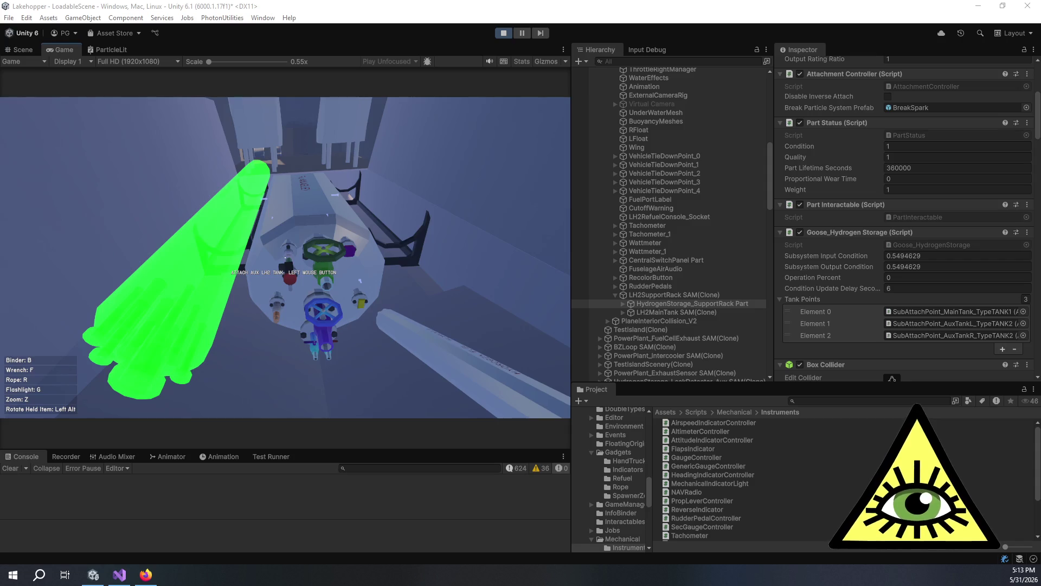
Step: Drop the aux tank on the shed floor and walk over to the storage shelves
click(480, 242)
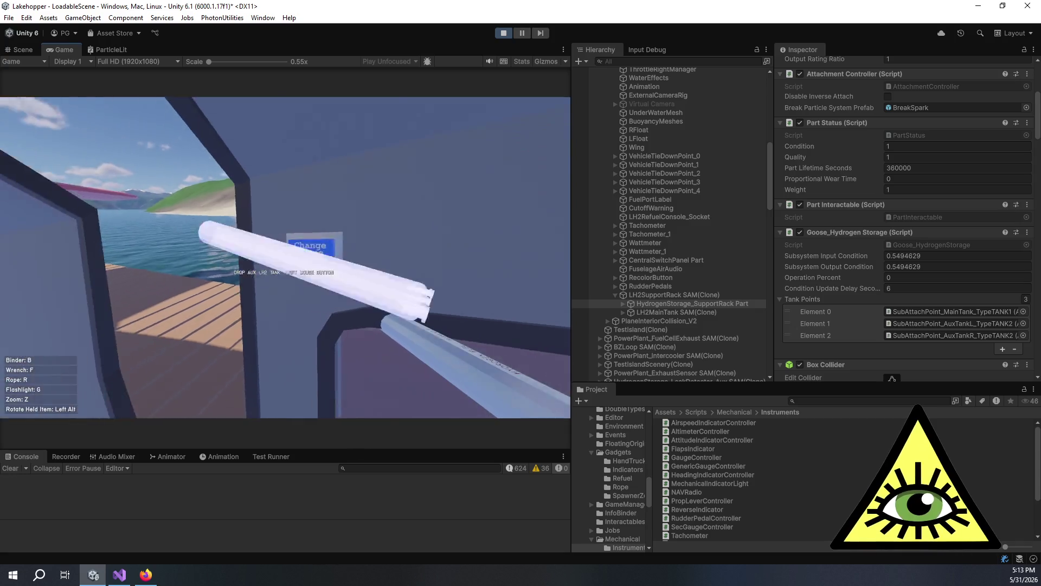
mouse_move(286, 258)
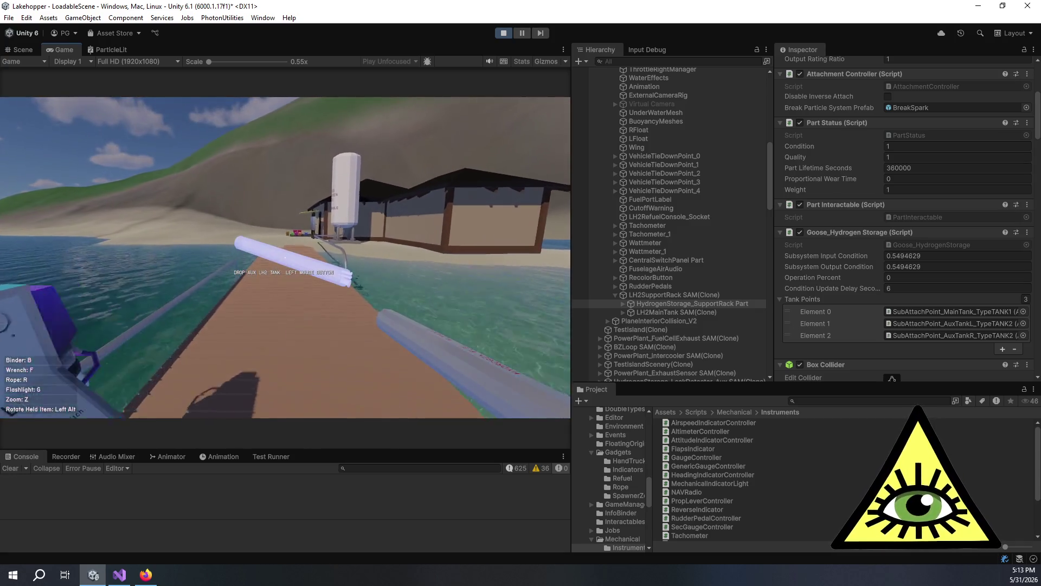
click(285, 257)
key(w)
mouse_move(286, 257)
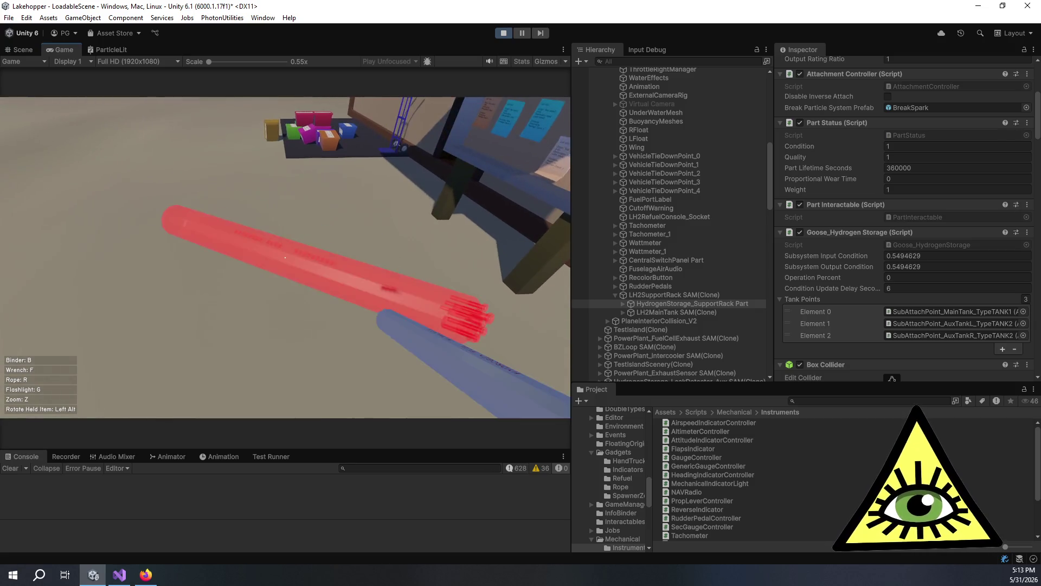
key(w)
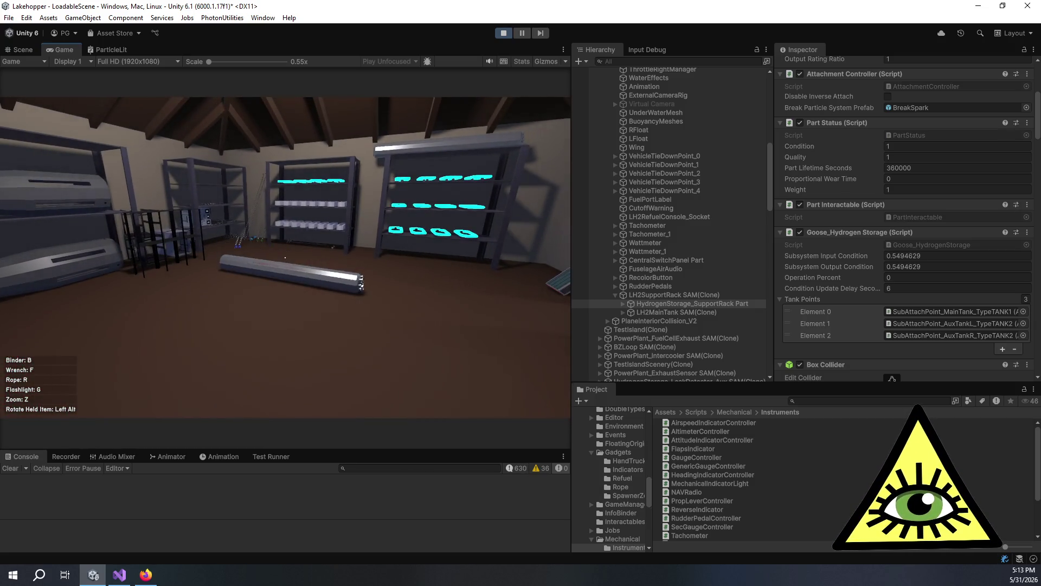
key(w)
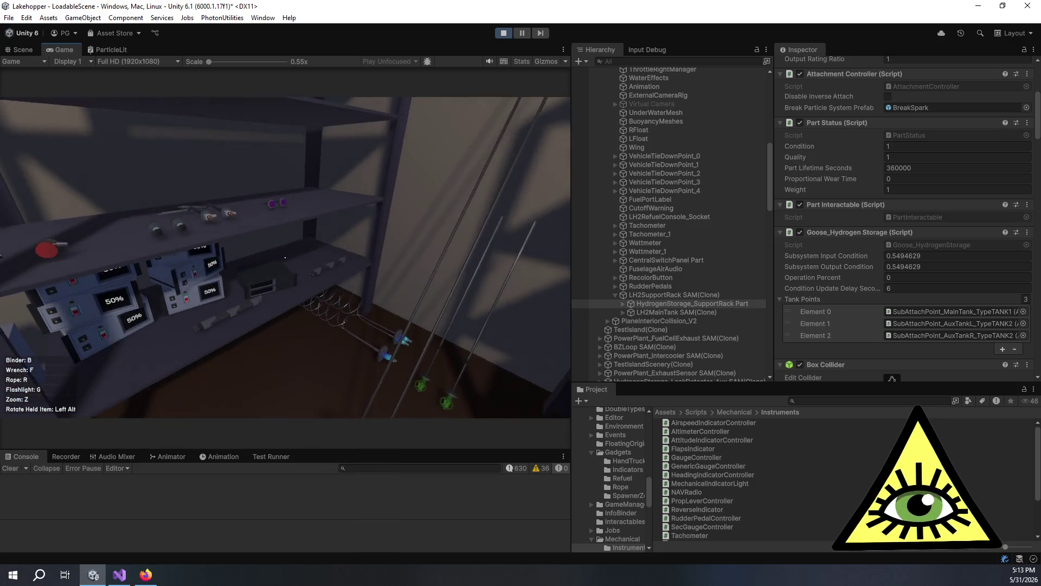
key(w)
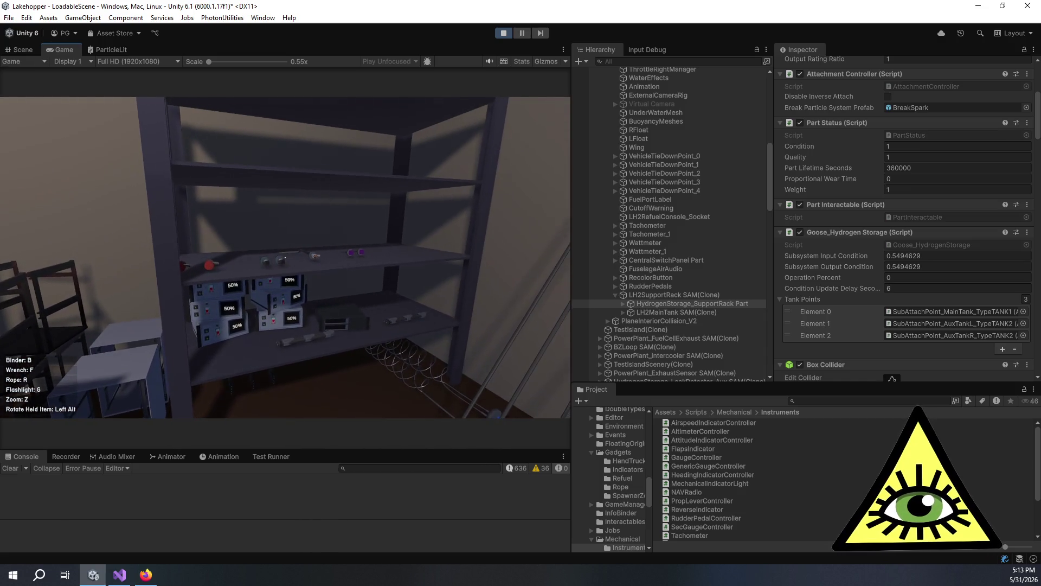
Step: Set down the pressure sensor, then attach a leak detector and an aux heat exchanger to the tank
click(285, 257)
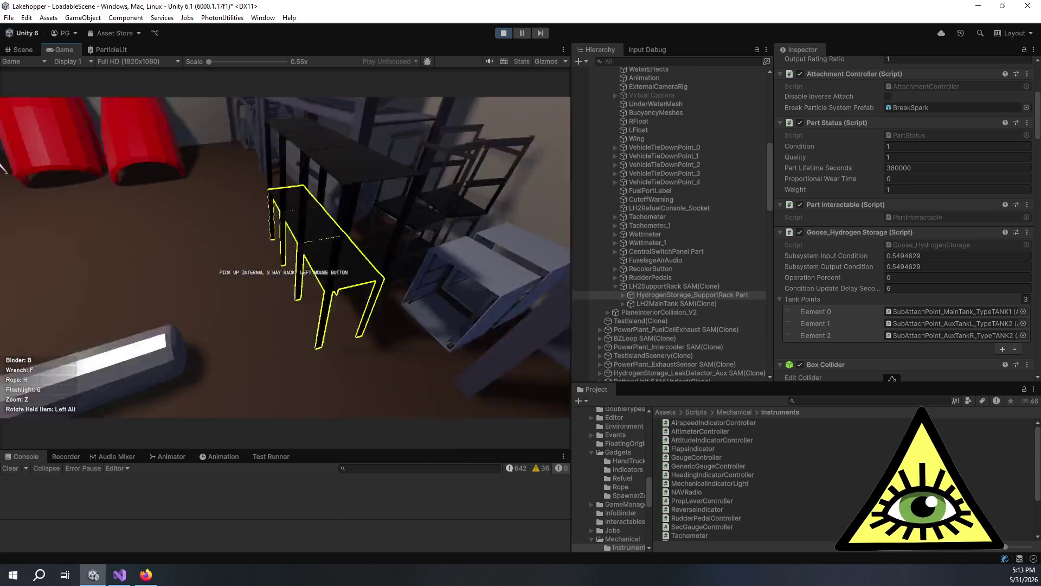
click(286, 257)
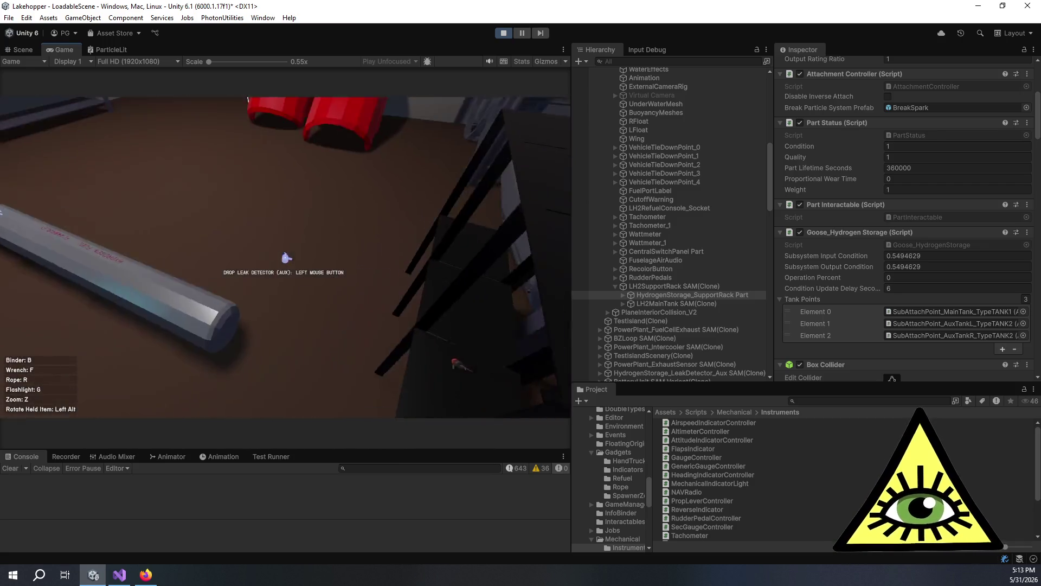
click(285, 257)
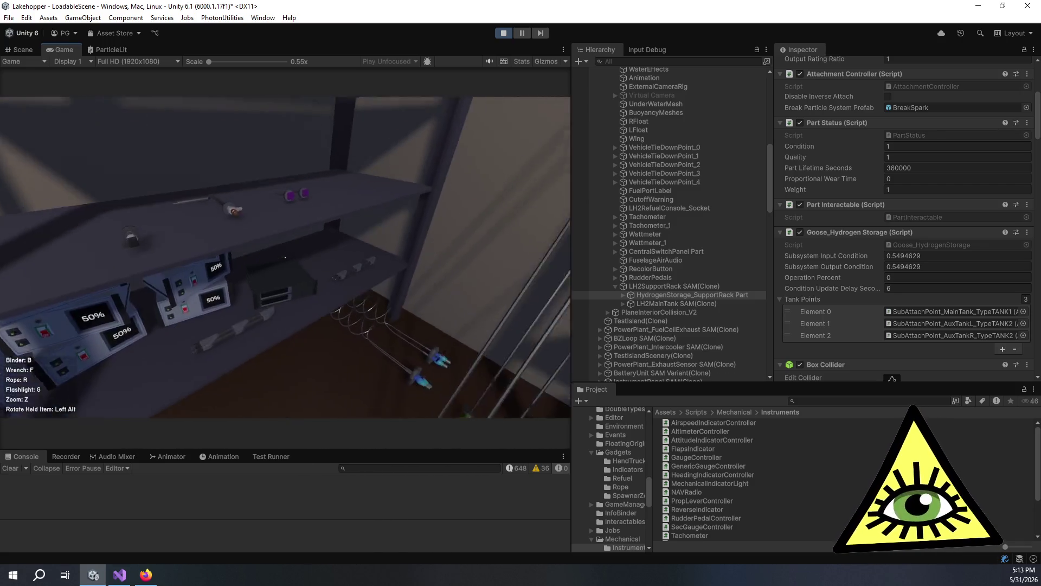
click(286, 257)
click(285, 257)
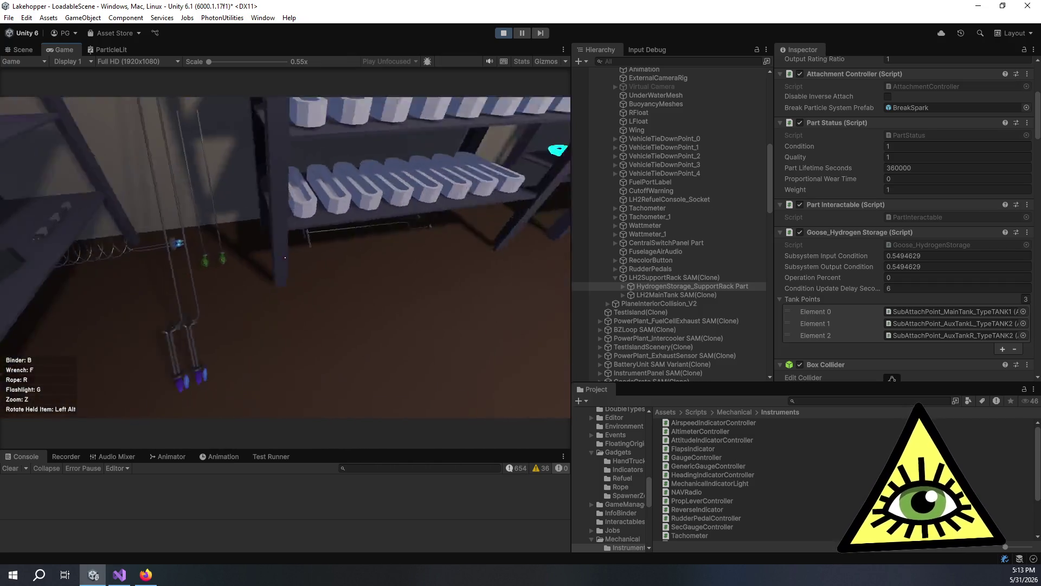
Step: Fit the red outlet, aux level sensor and temperature sensor onto the aux LH2 tank
click(286, 257)
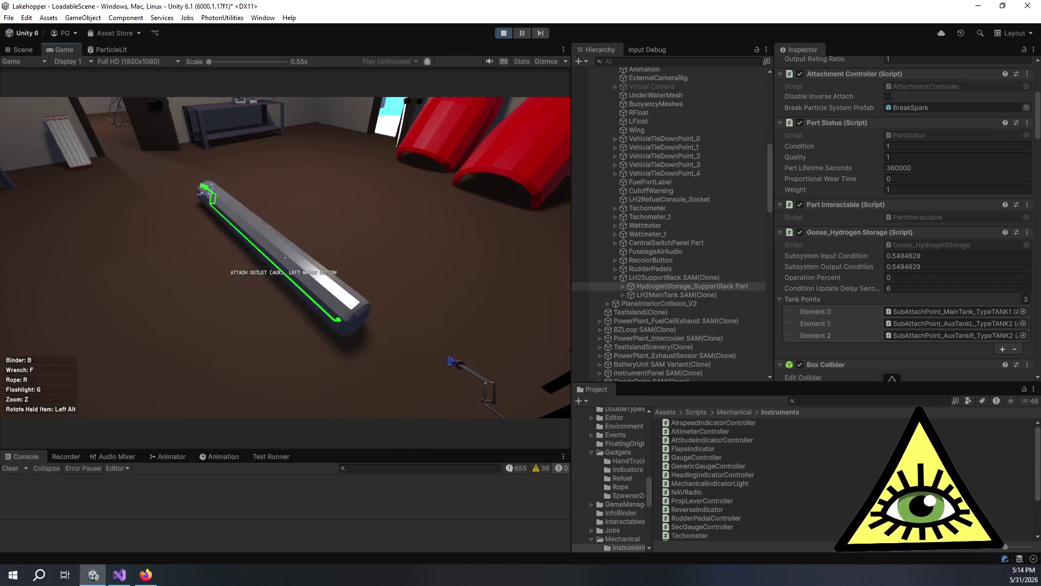
click(285, 257)
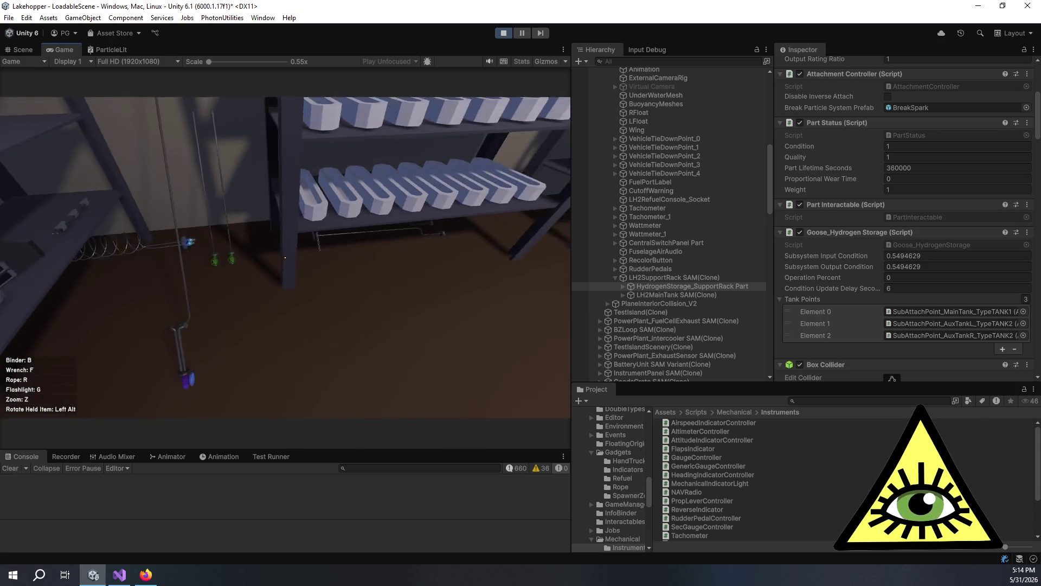
click(285, 258)
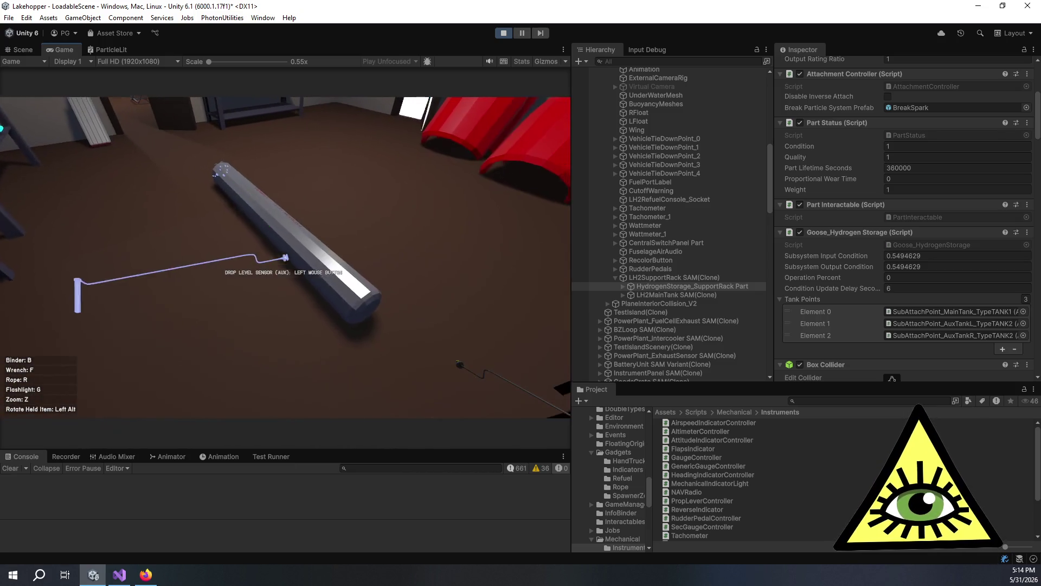
click(286, 257)
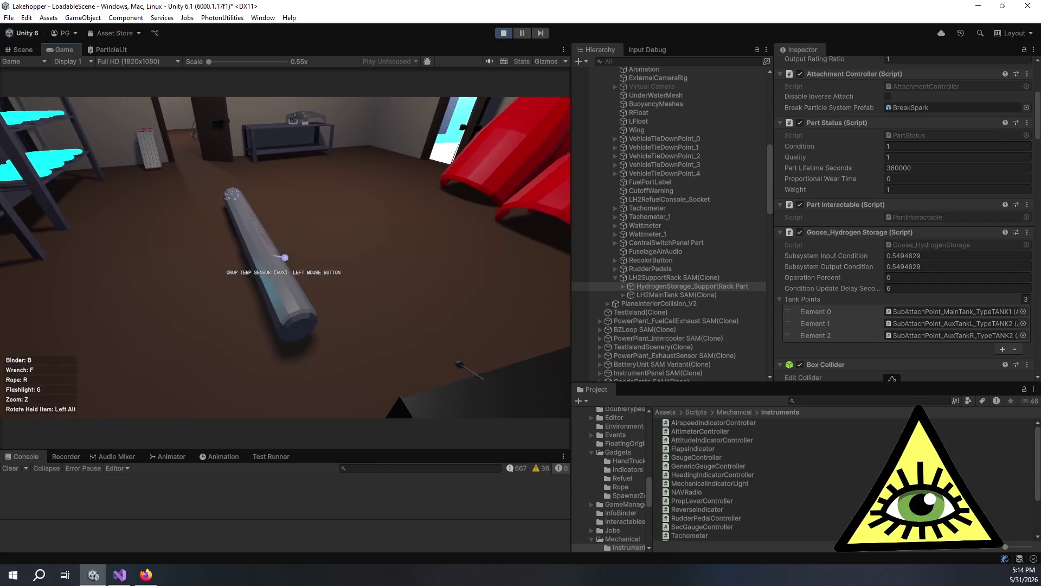
click(286, 257)
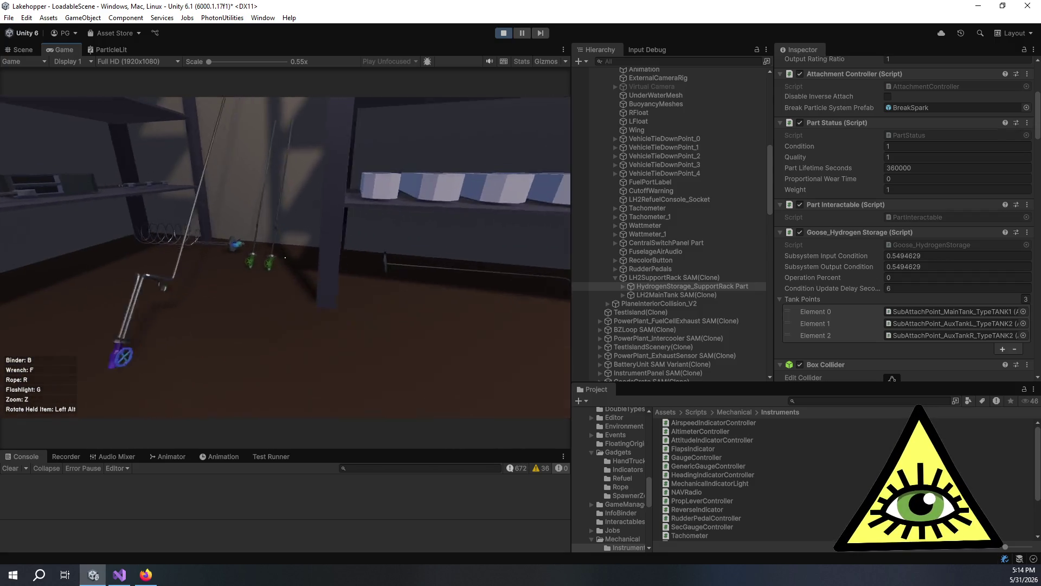
Step: Reposition the long tube, set the tank subassembly on the floor, and tighten its fittings with the wrench
click(286, 257)
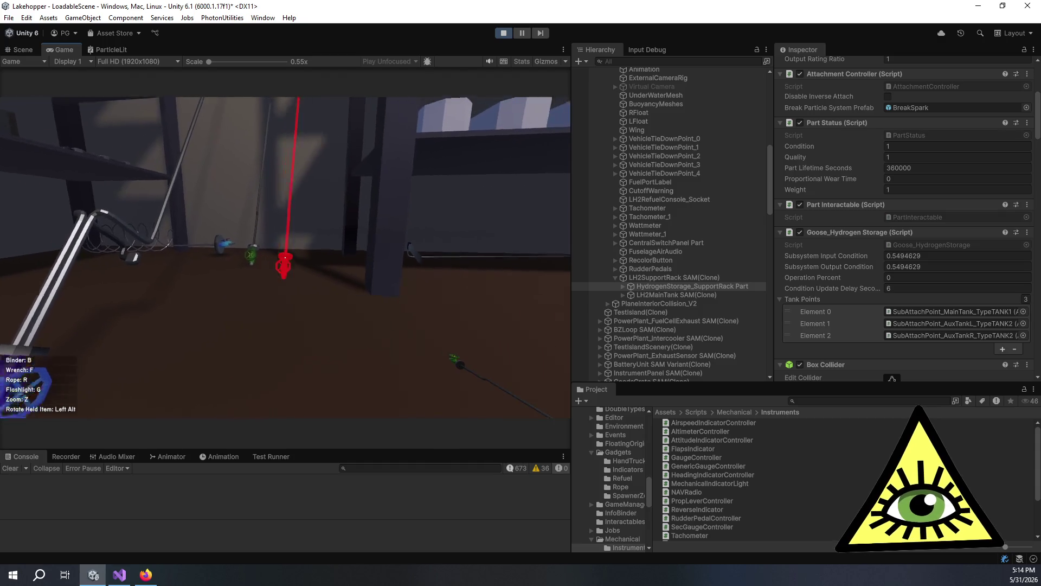
click(286, 257)
click(286, 257)
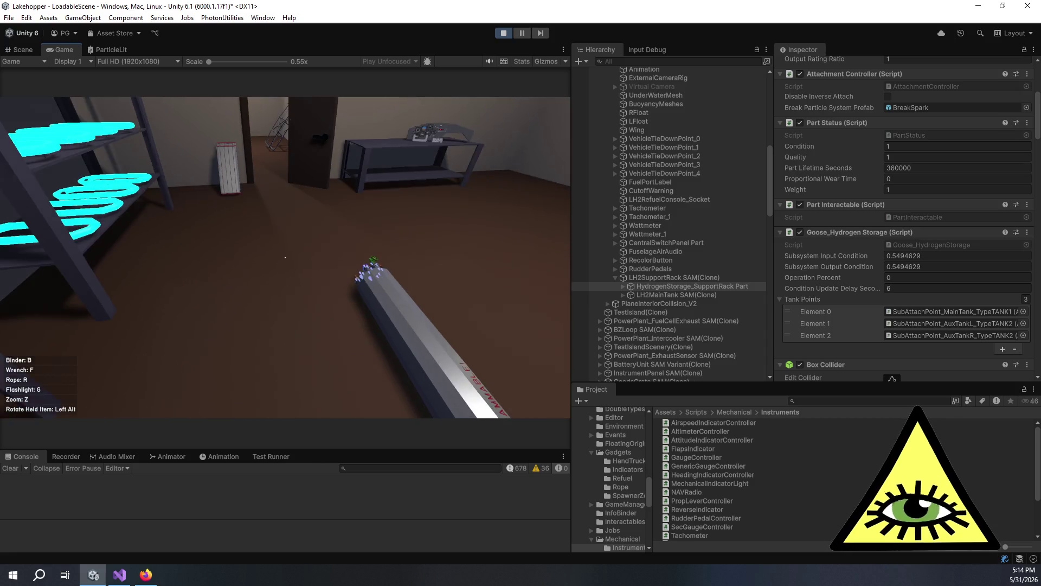
click(286, 257)
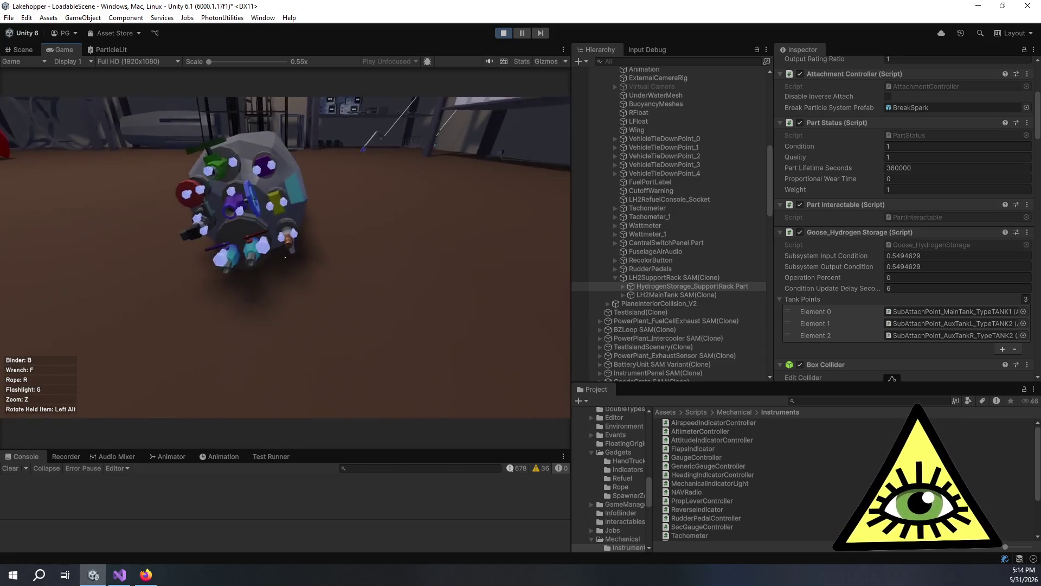
key(f)
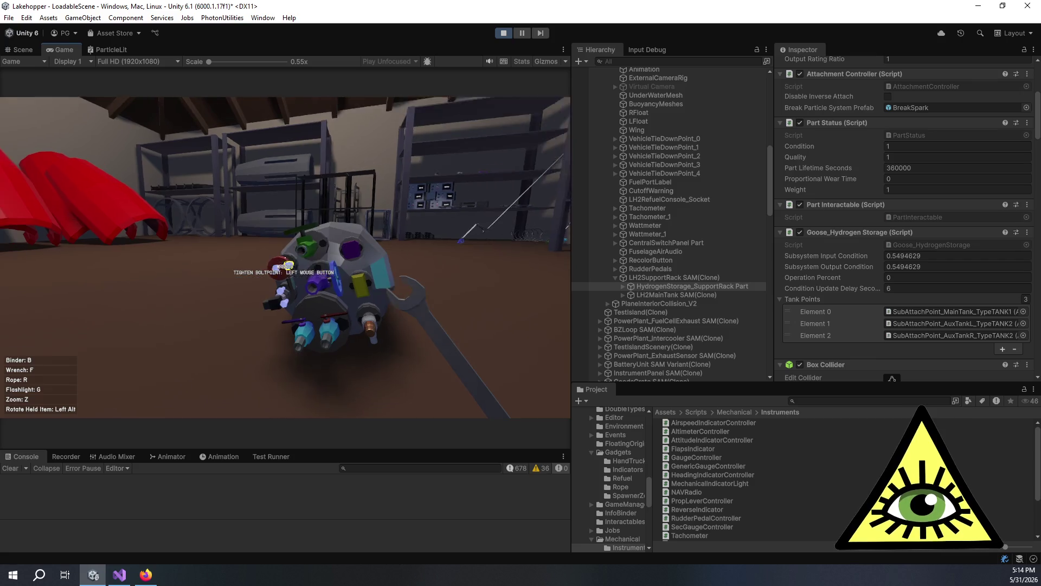
key(f)
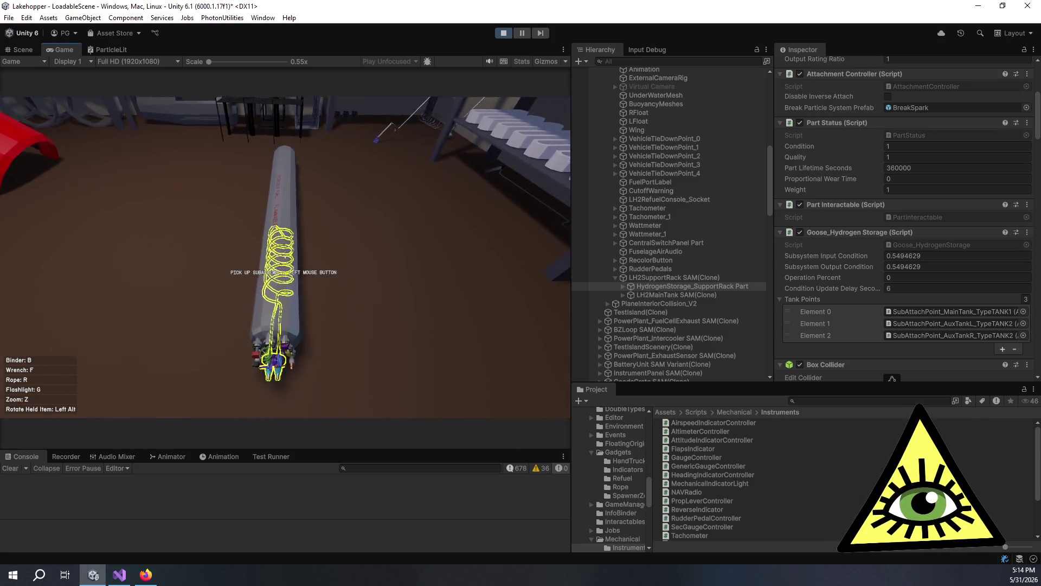
Step: Carry the finished tank subassembly along the dock and install it in the seaplane cabin rack
click(285, 259)
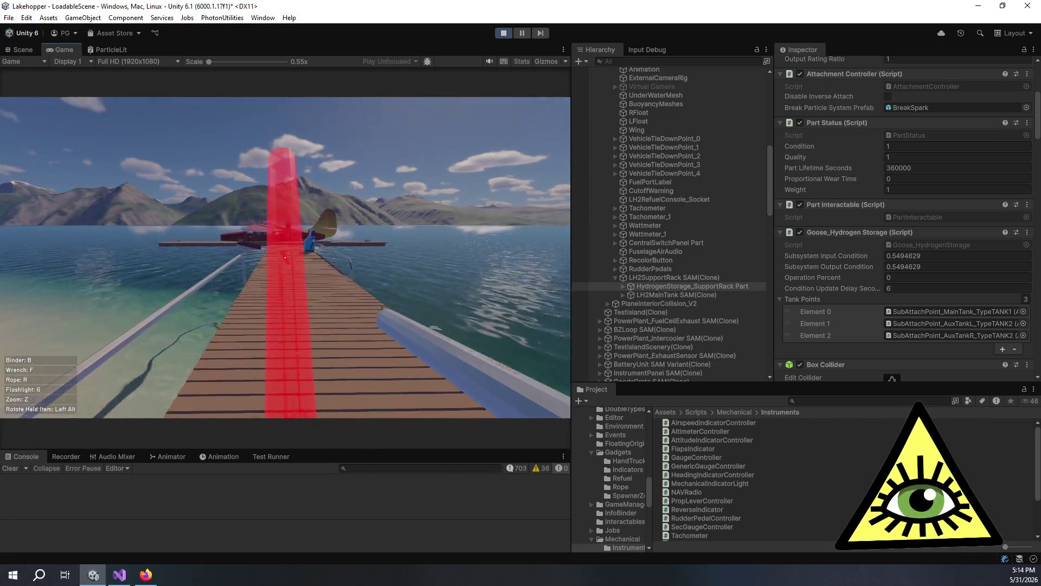
key(w)
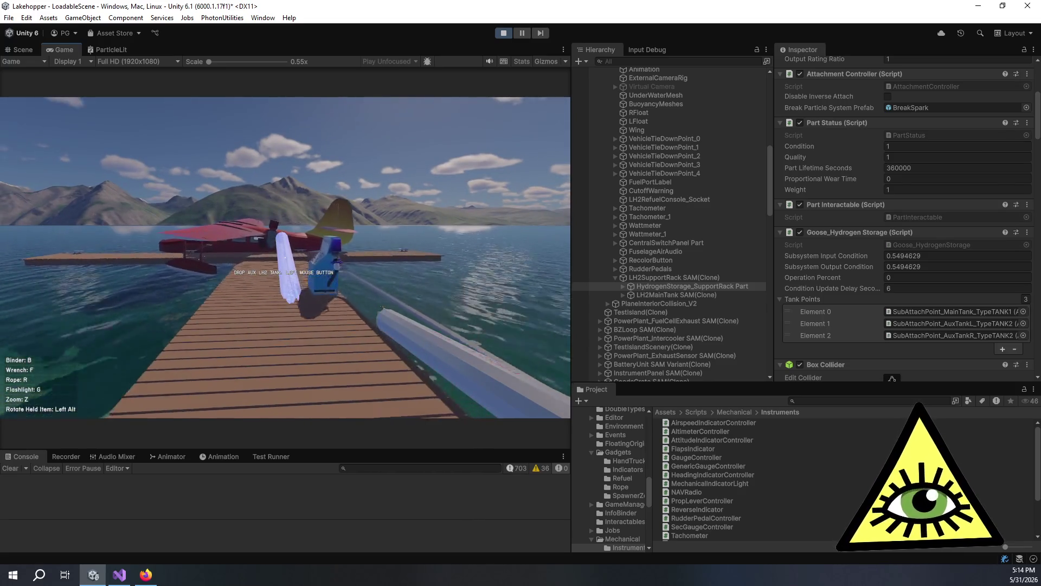
key(w)
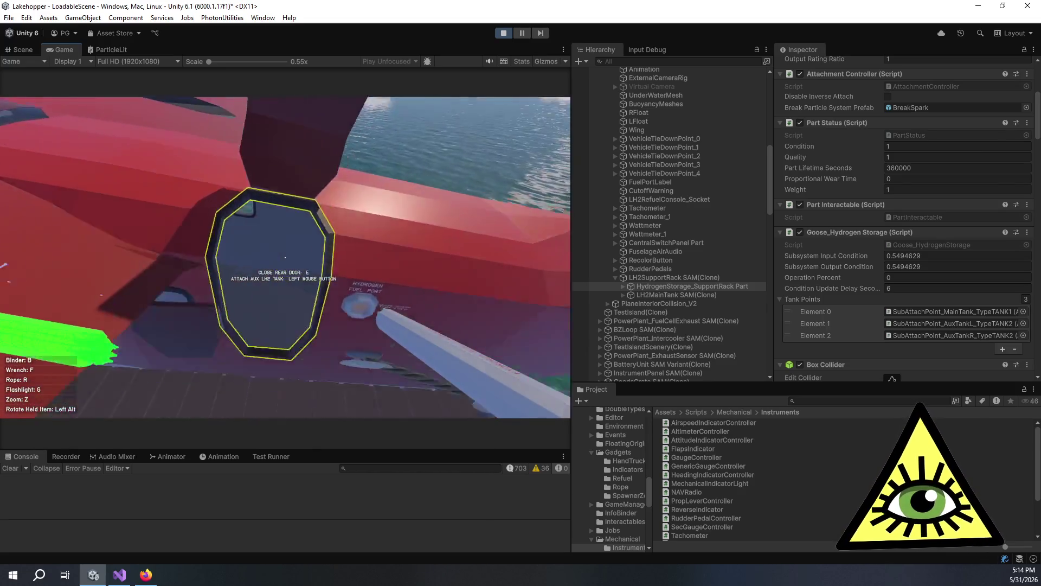
click(285, 258)
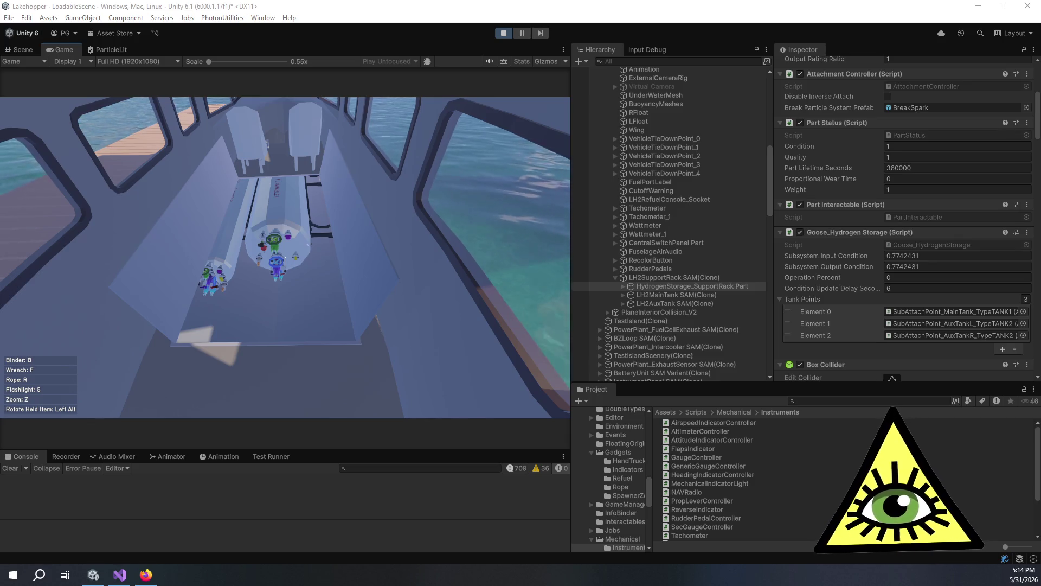
click(223, 414)
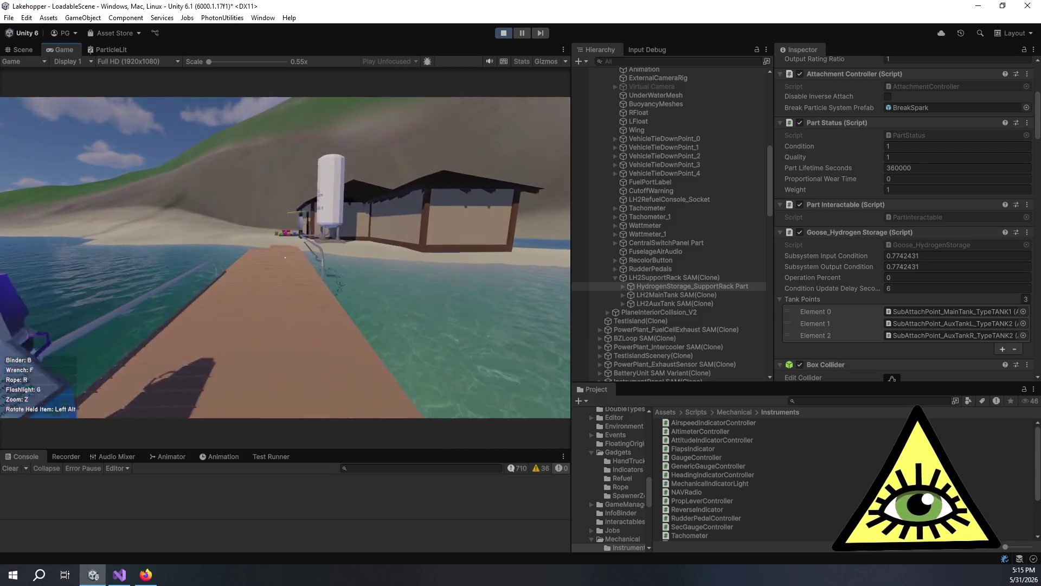
Step: Walk back to the hut and drop the aux outlet beside the new tank
key(w)
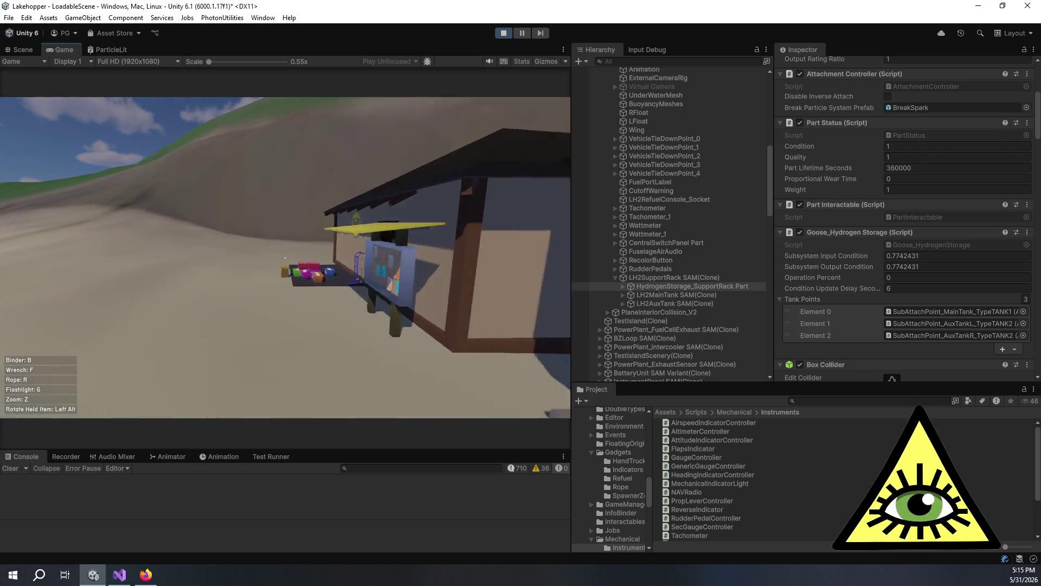
key(w)
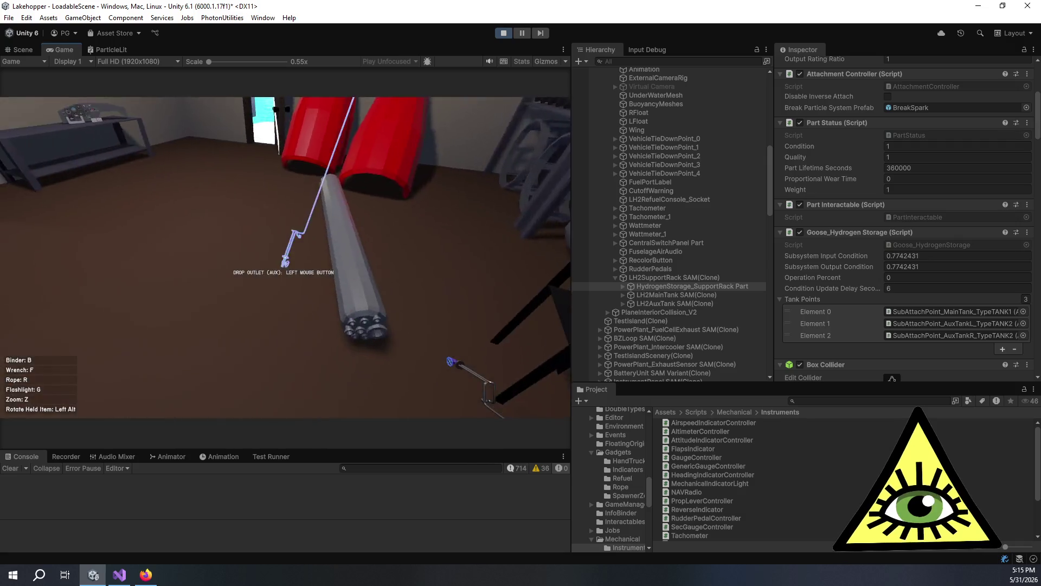
click(286, 259)
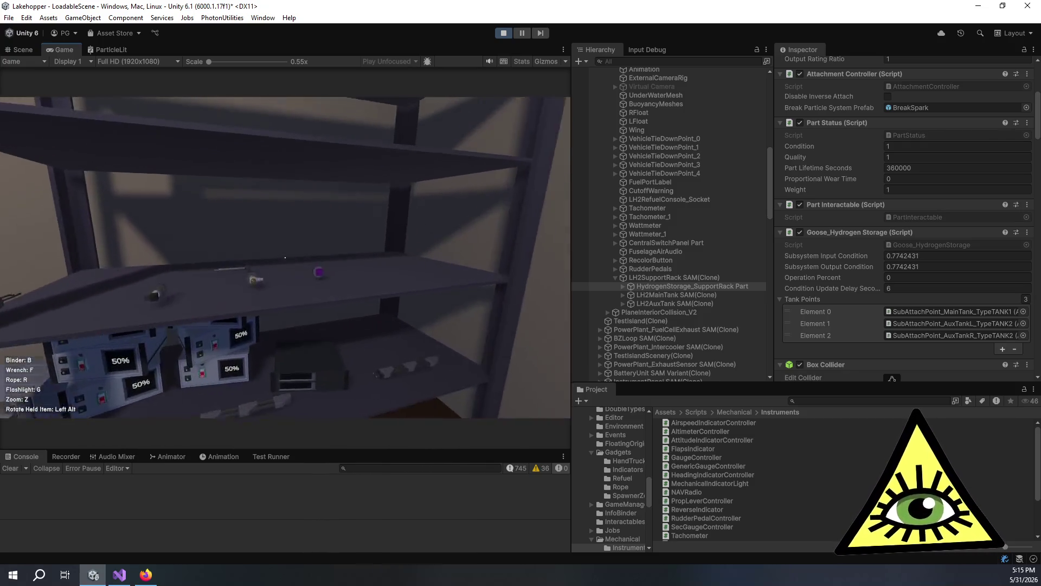
Step: Fit the relief valve, temperature sensor, pressure sensor and leak detector, then pick up the tank
click(285, 261)
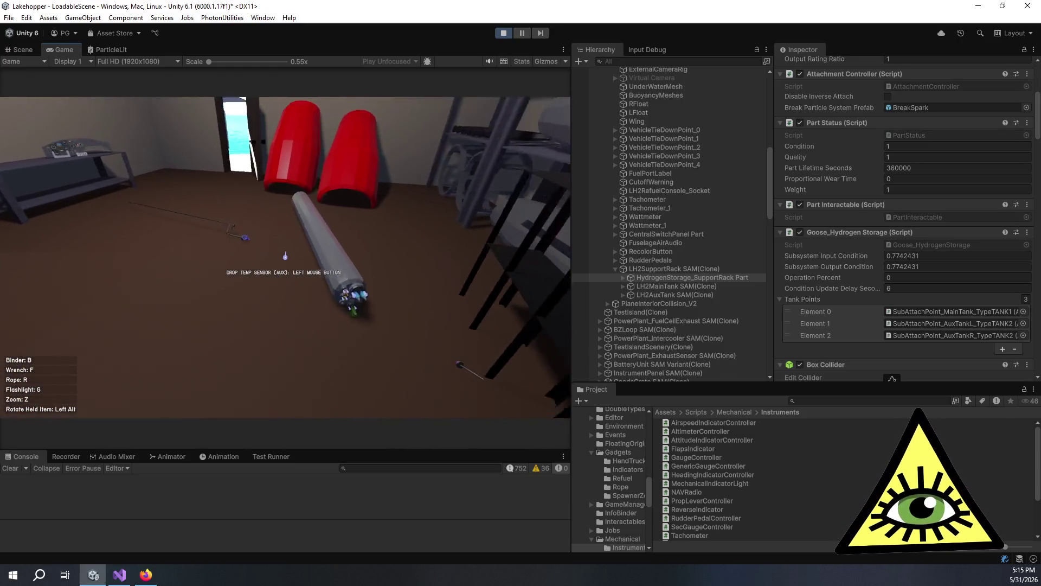
click(285, 261)
click(286, 261)
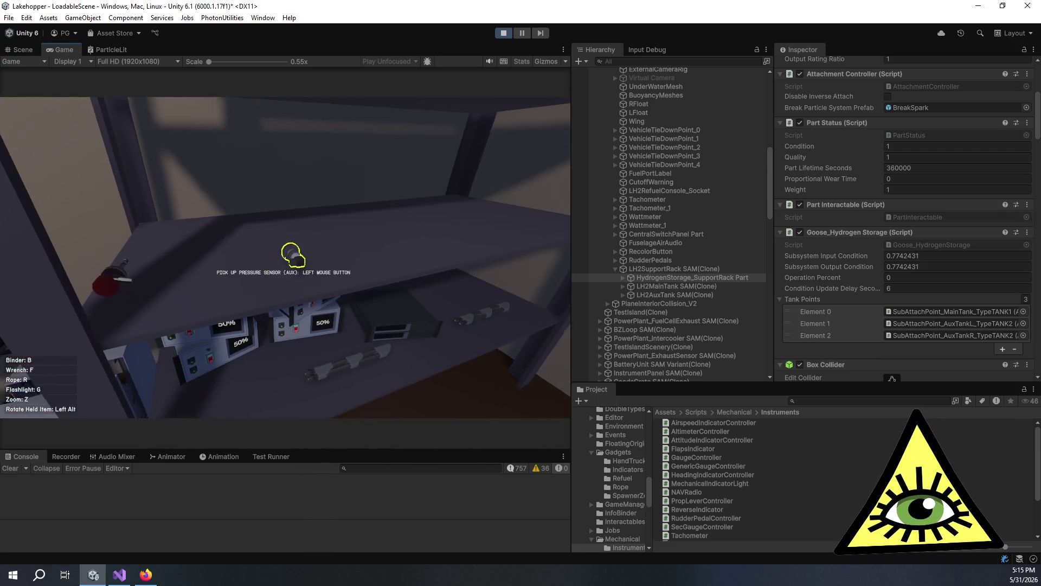
click(285, 257)
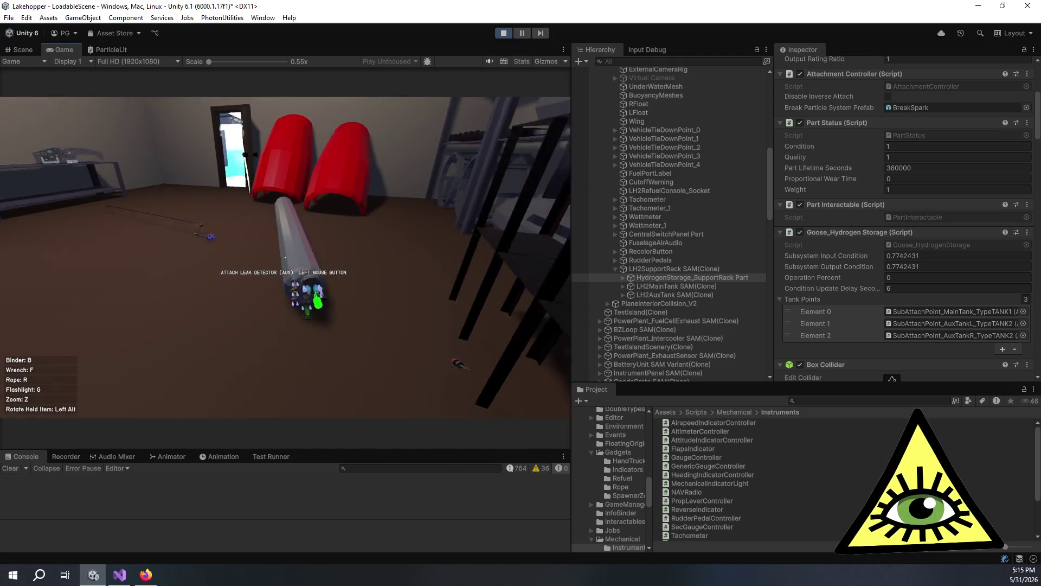
right_click(286, 261)
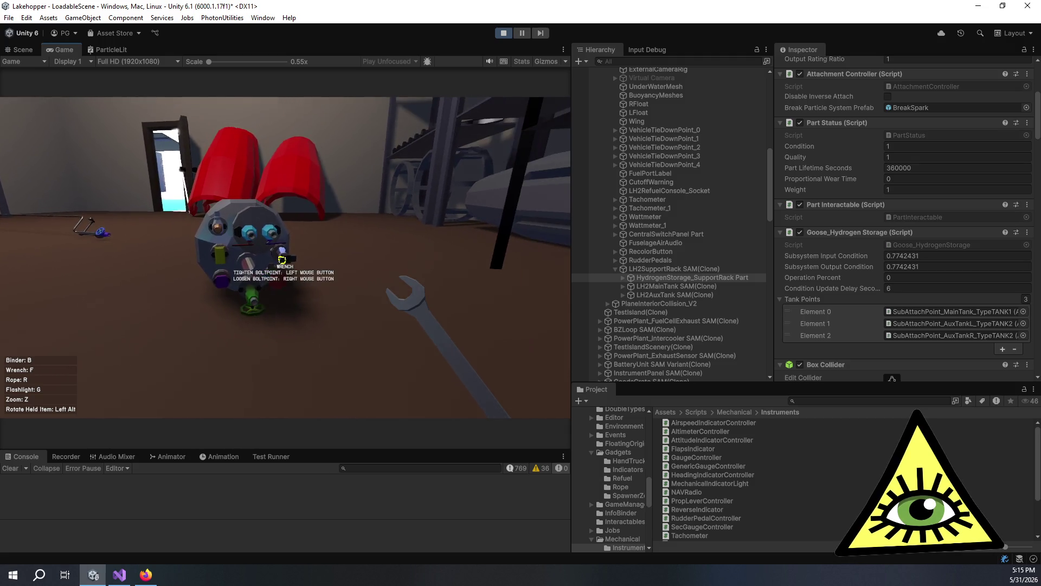
click(285, 261)
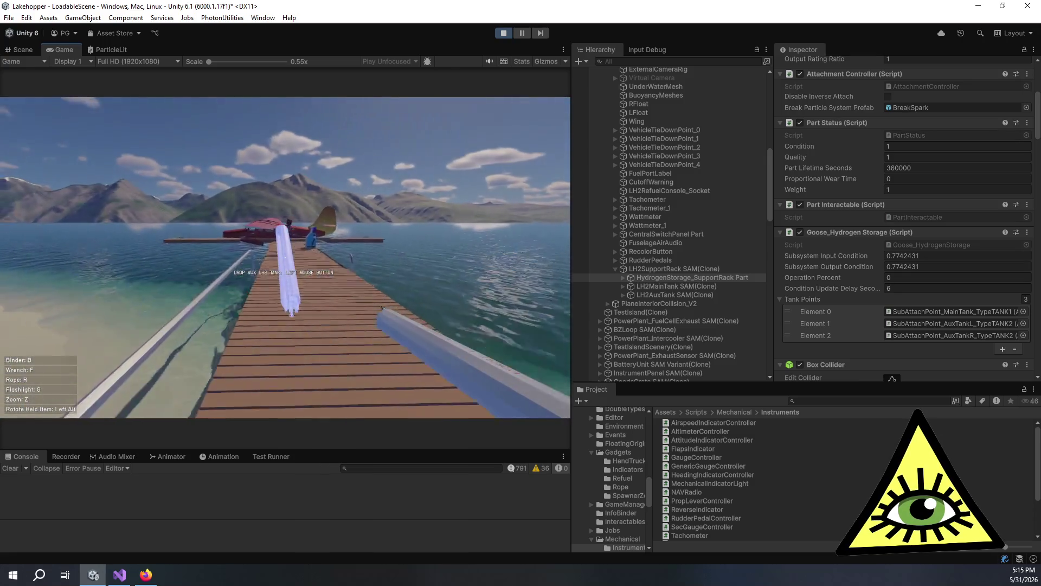
Step: Walk the second aux tank into the cabin, install it in the rack, and view all three tanks
key(w)
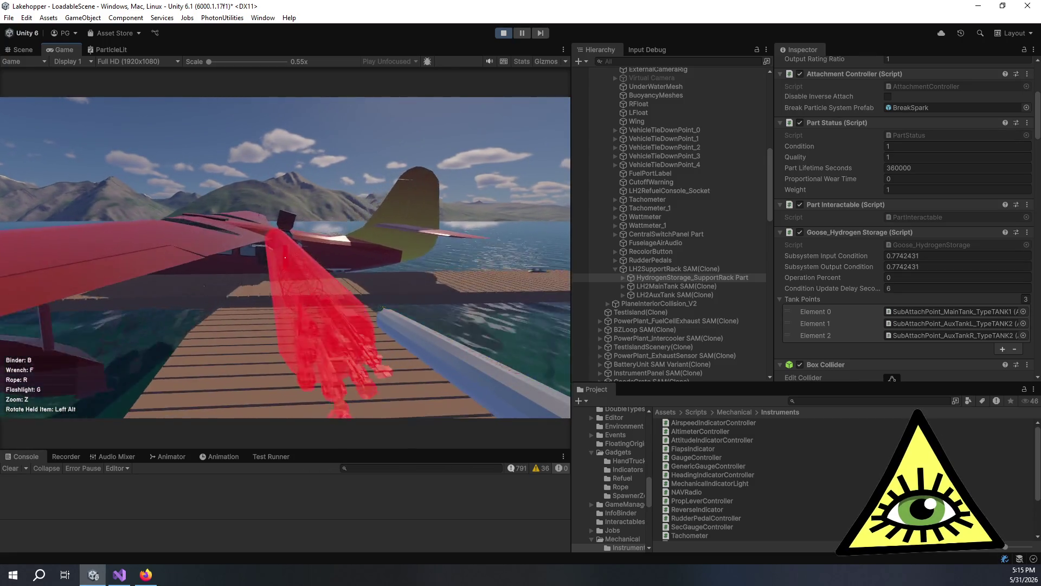
key(w)
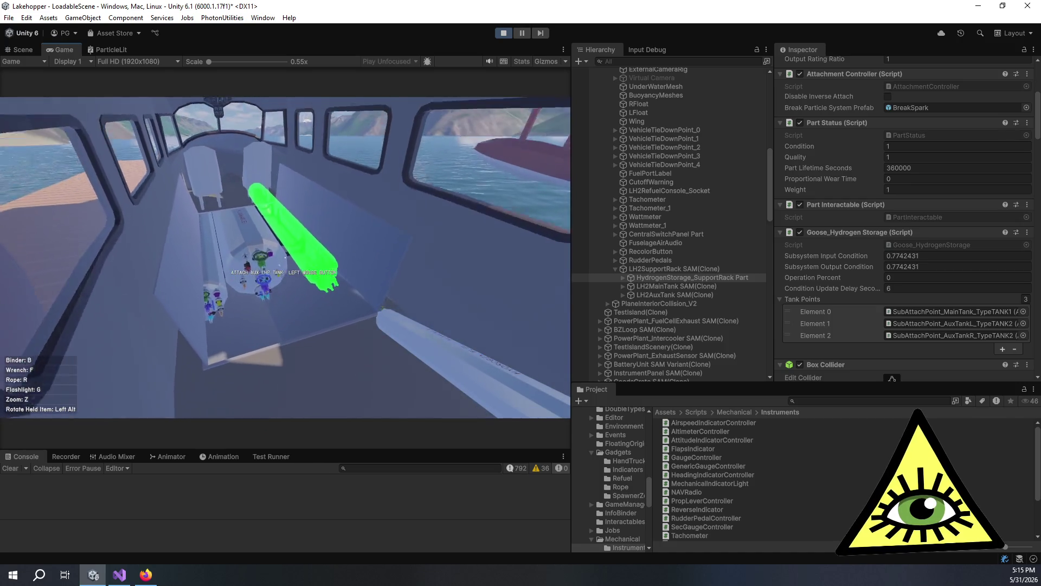
click(286, 258)
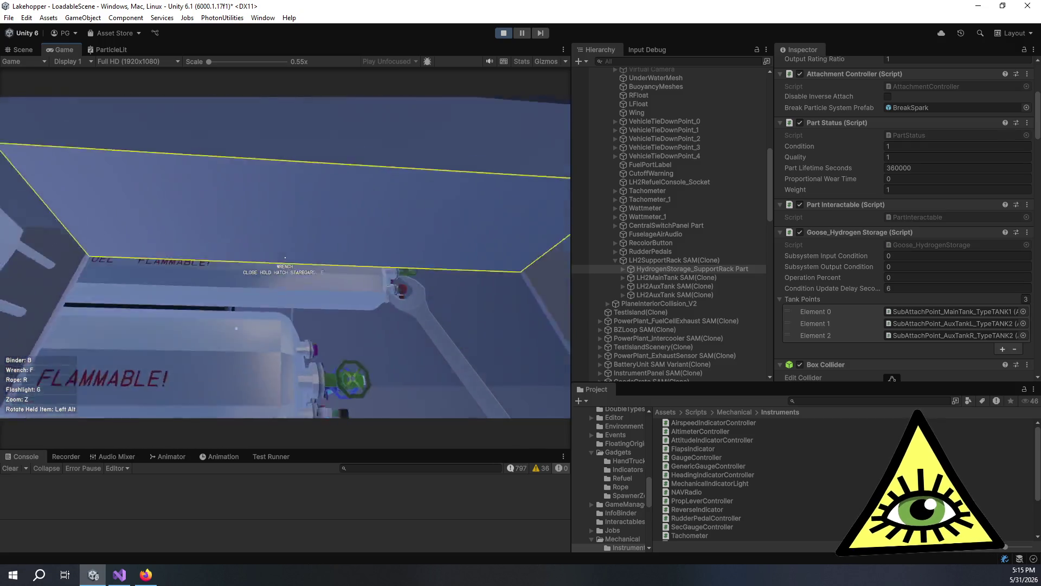
key(w)
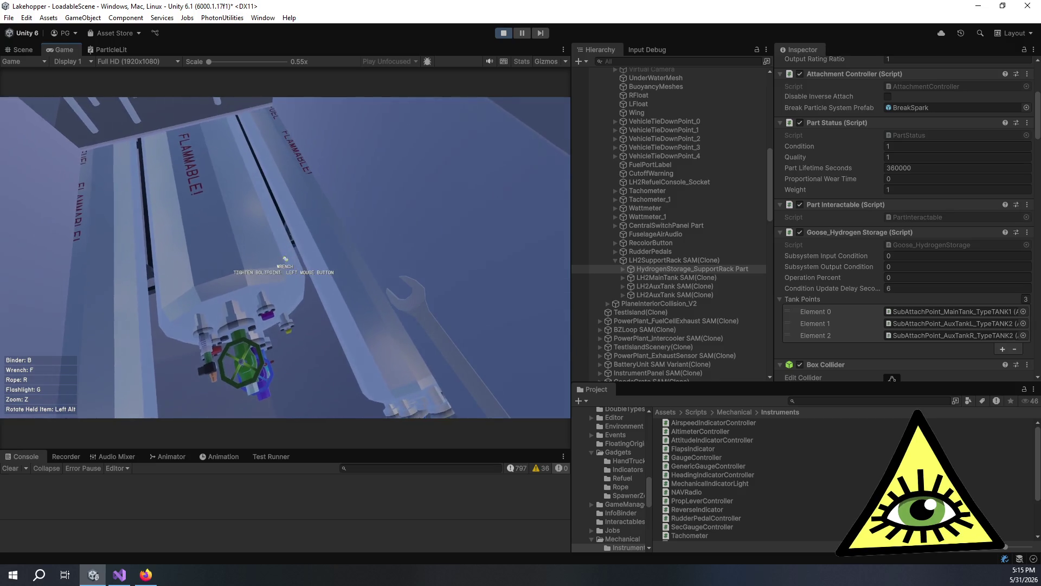
key(s)
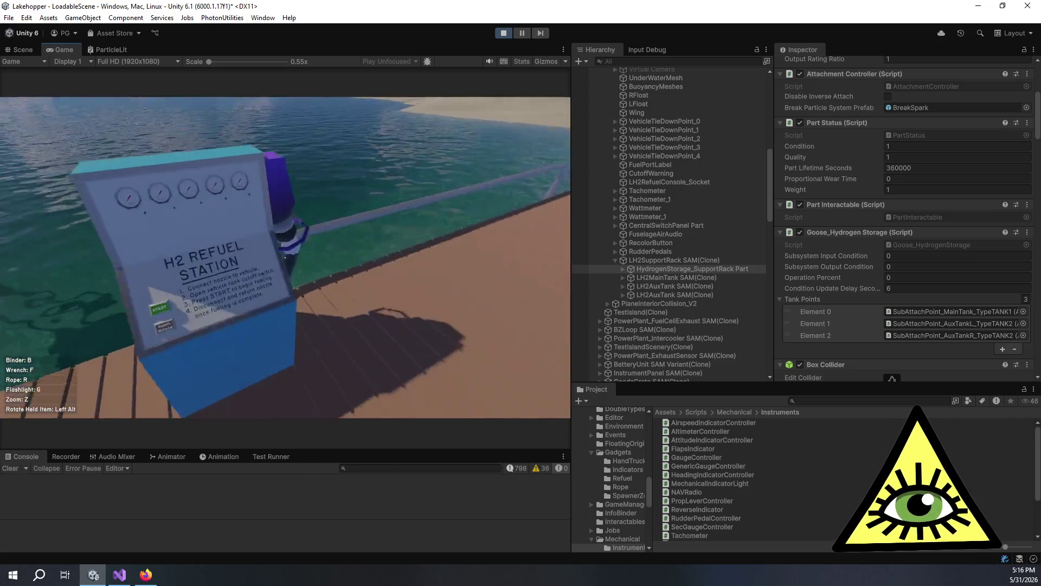
Step: Attach the station's refuel nozzle to the plane's hydrogen fuel point and inspect the gauges
click(286, 257)
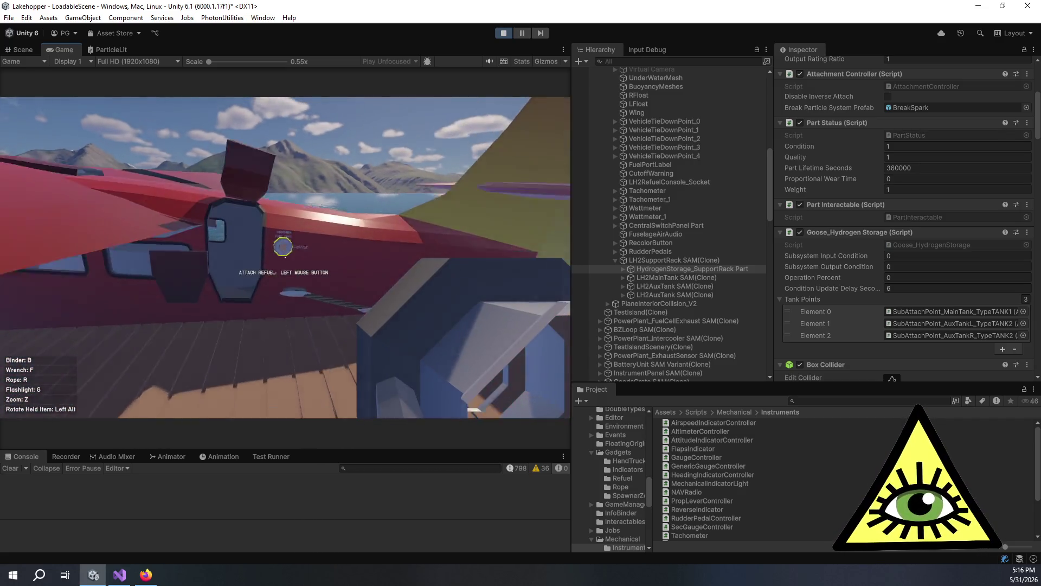
click(286, 257)
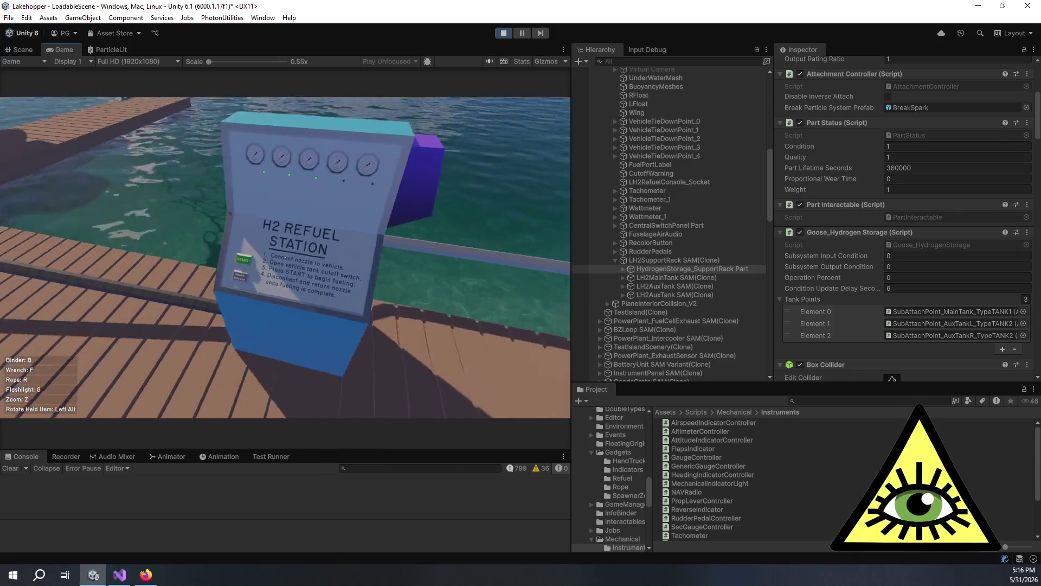
key(z)
key(z)
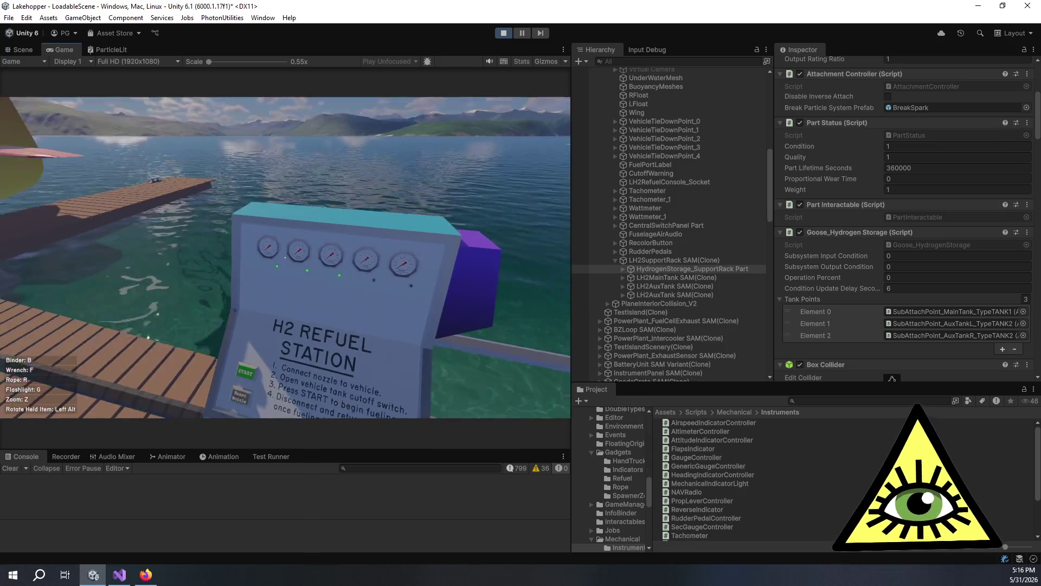
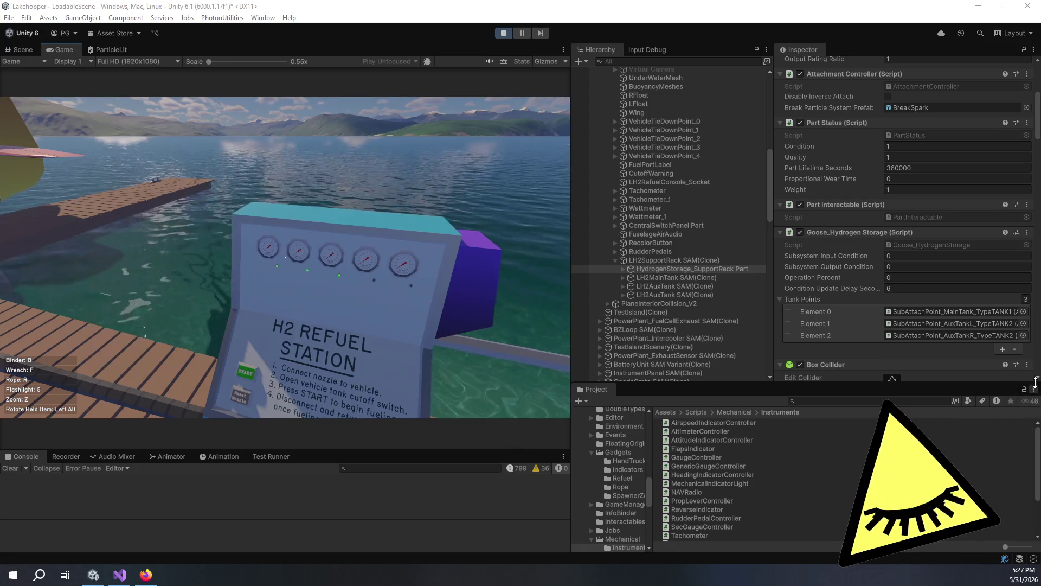
Step: Pause the running game in the seaplane cockpit to bring up the Resume/Save/Load menu
click(741, 27)
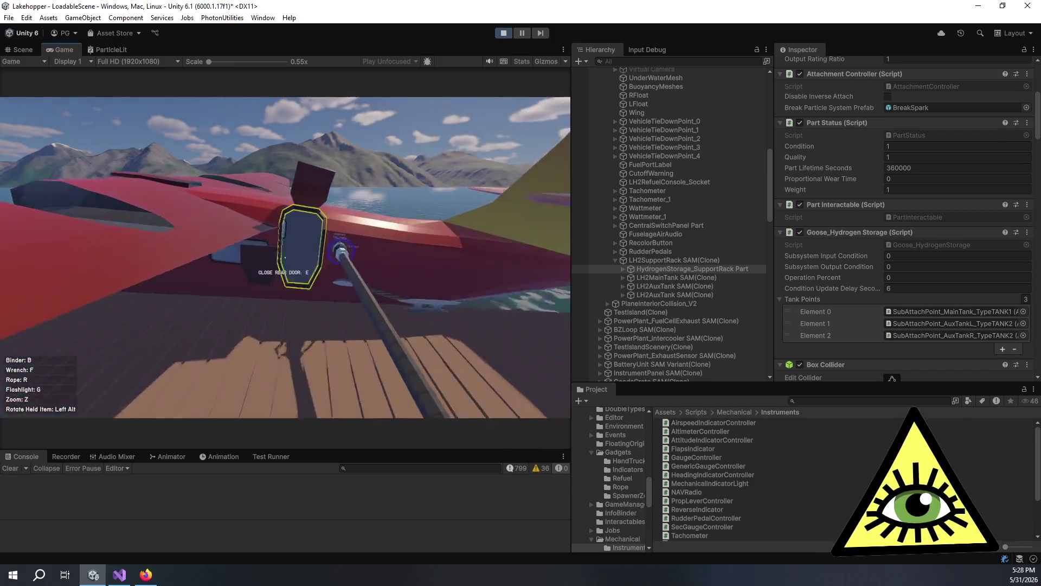
key(Escape)
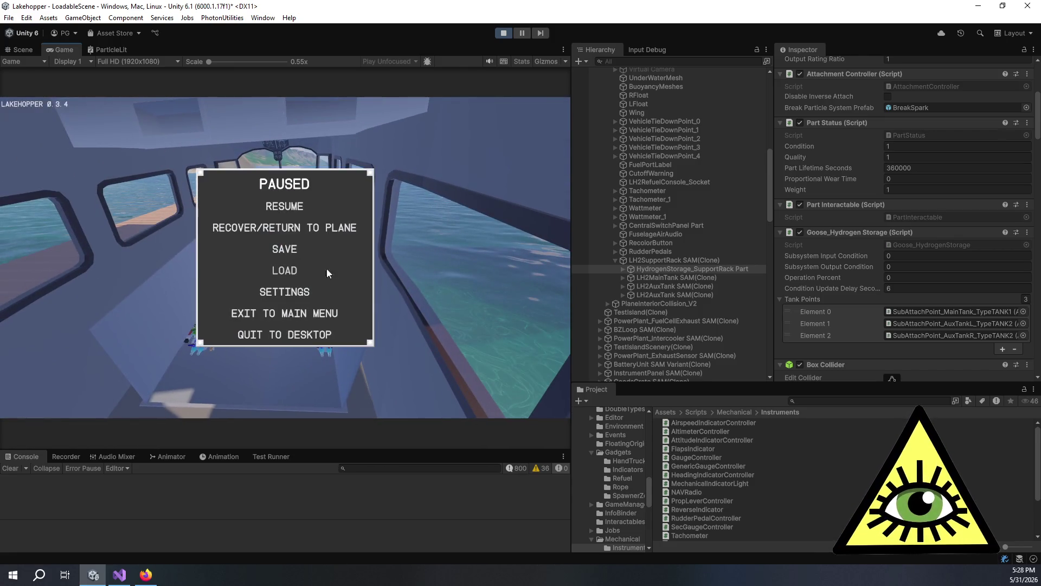
Step: Save the game under the name TankCondition and resume play
click(284, 250)
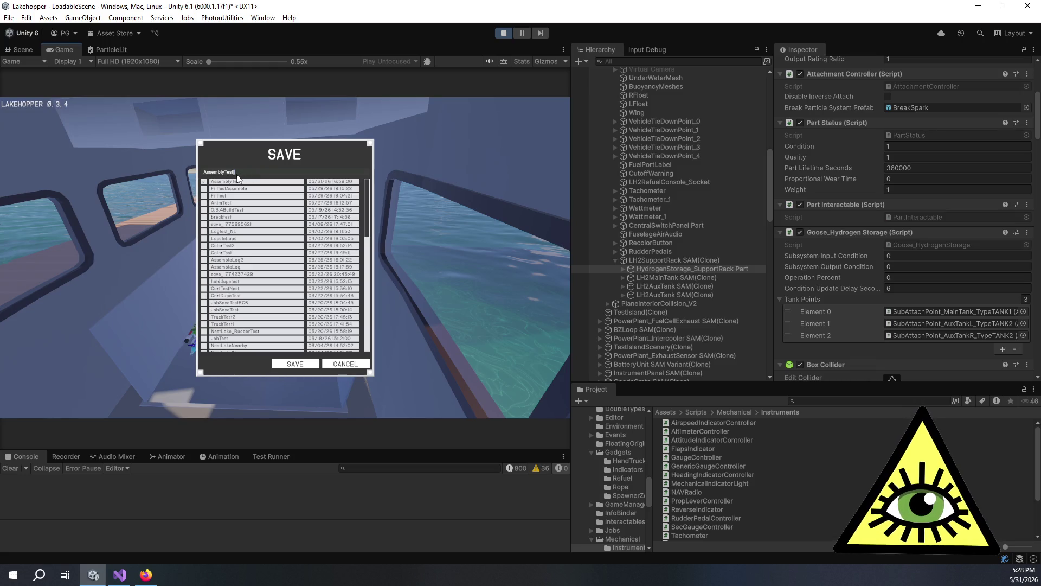
double_click(237, 174)
text(TankCondition)
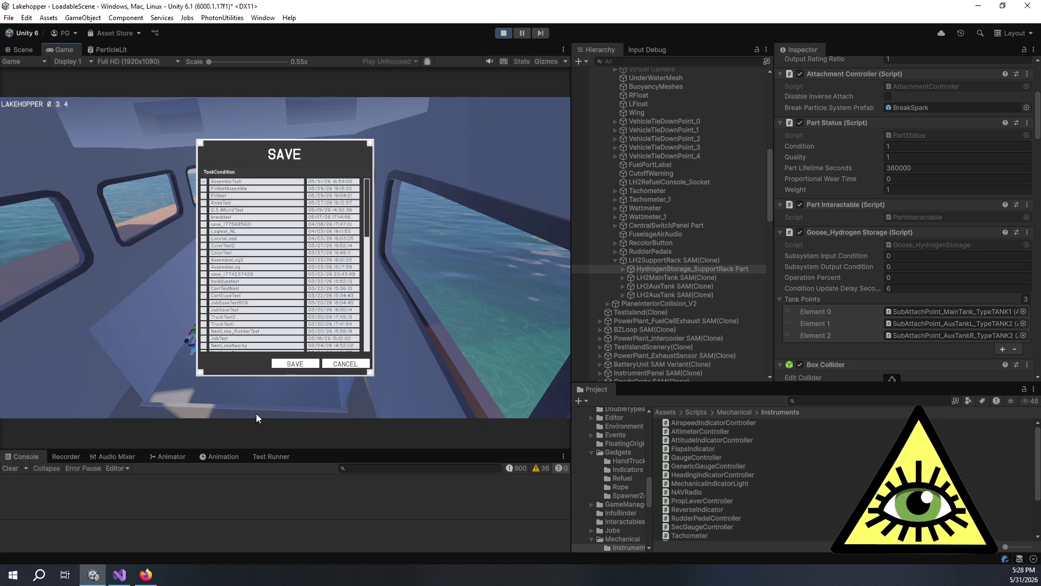
click(295, 363)
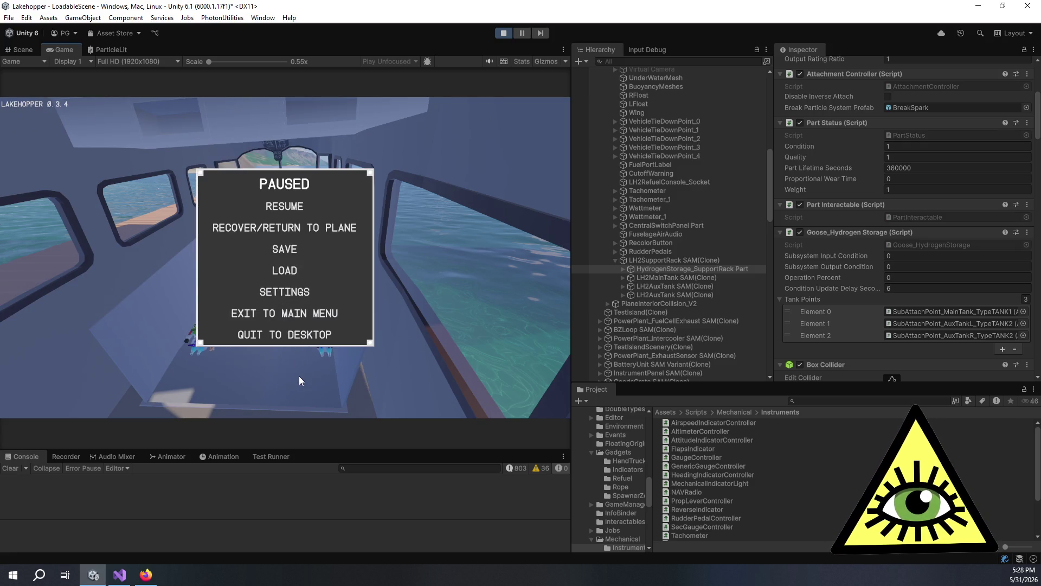
click(279, 211)
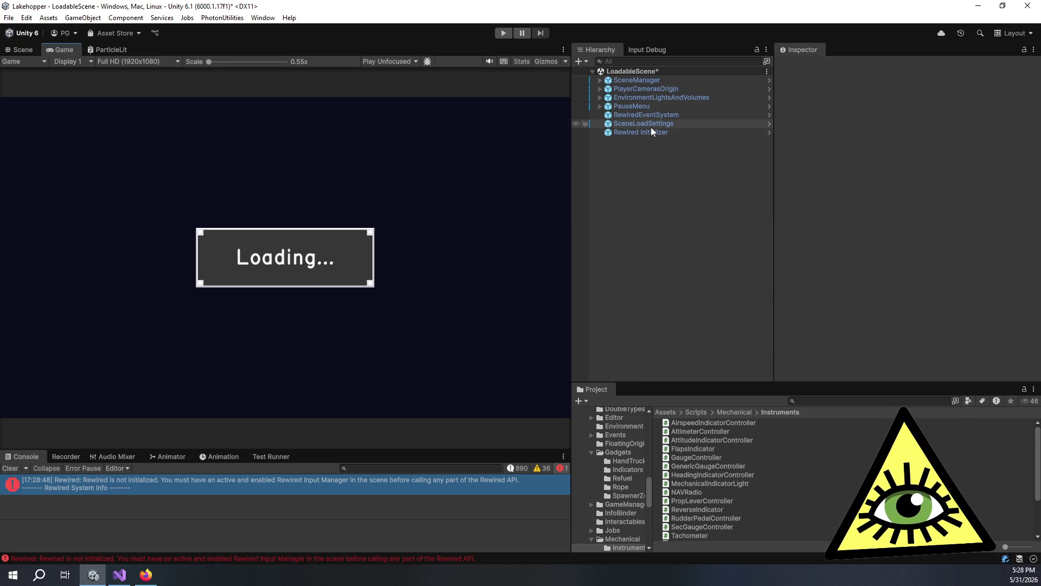
Step: Set the SceneLoadSettings Load File to TankCondition
click(651, 127)
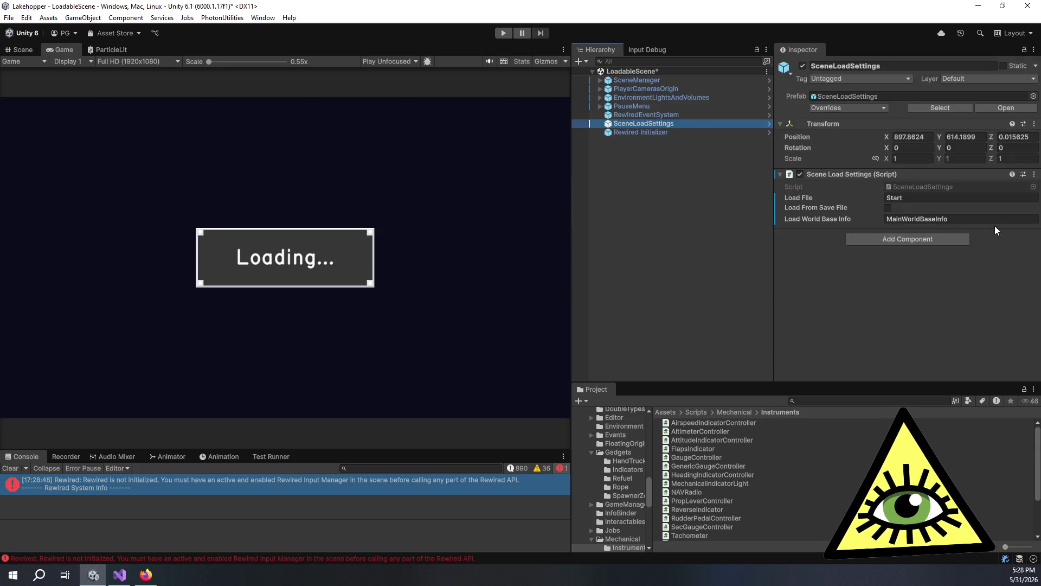
click(897, 199)
text(TankCondition)
key(Return)
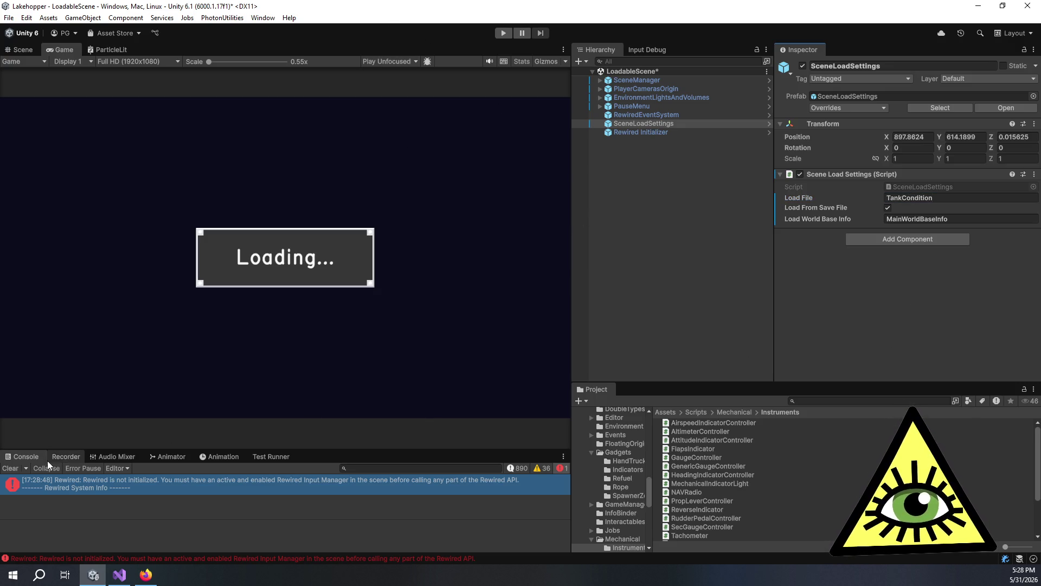
click(120, 575)
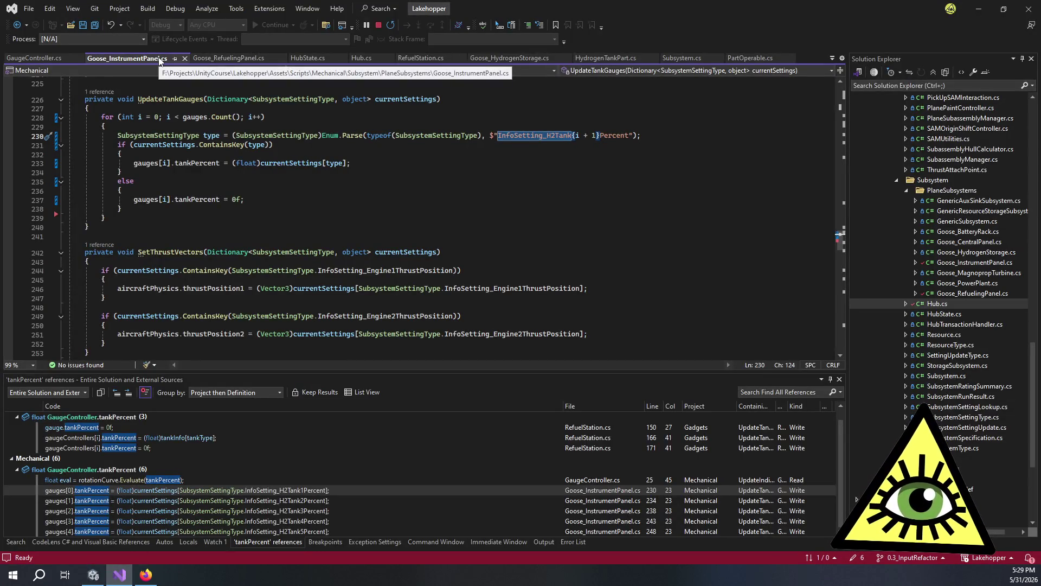
Step: Close every document except Goose_HydrogenStorage.cs
right_click(525, 59)
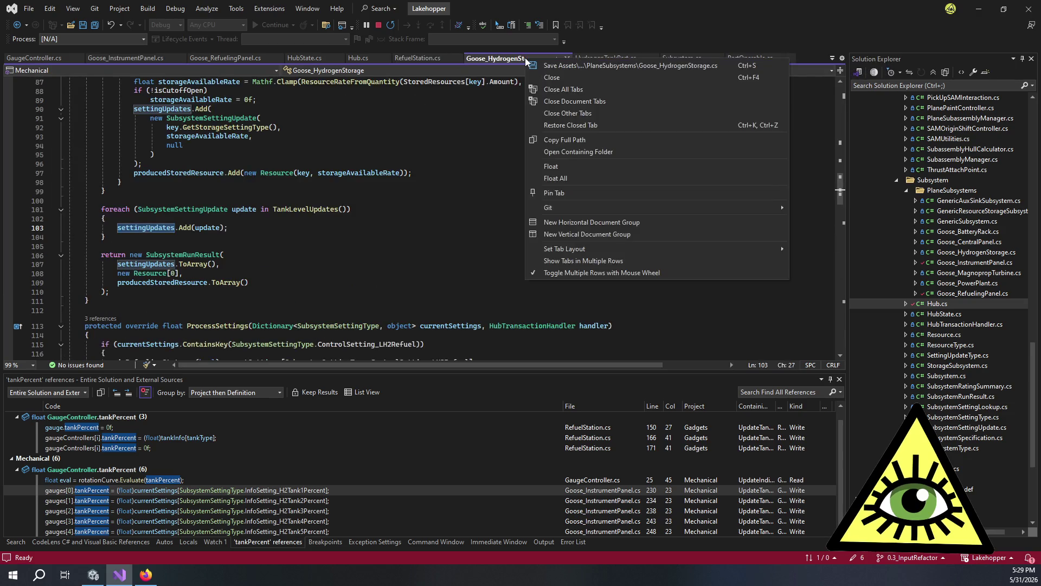
click(585, 113)
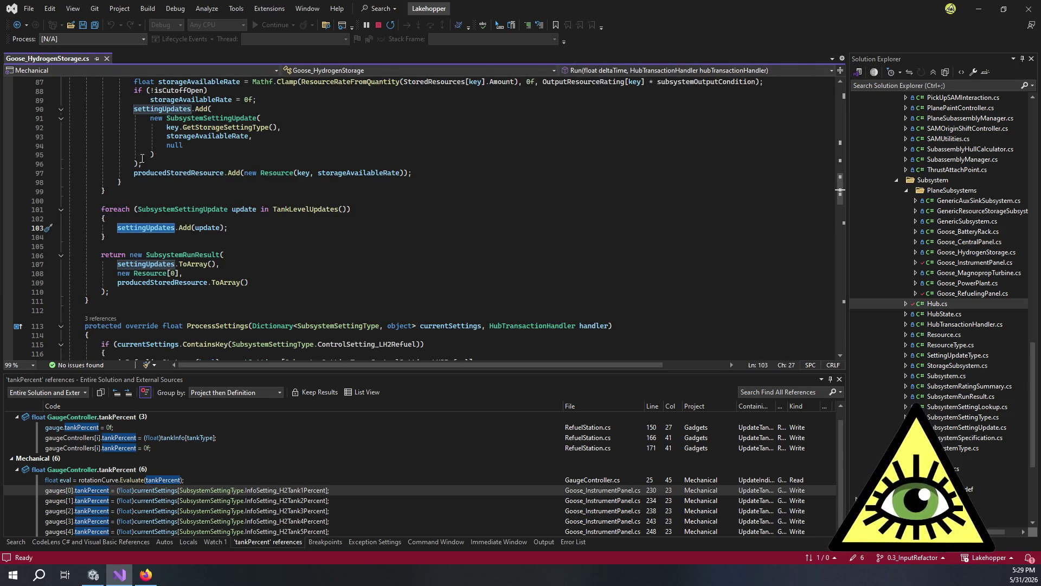
click(283, 138)
Step: Read through the whole Goose_HydrogenStorage.cs body and start a current-document search
scroll(360, 194, up, 12)
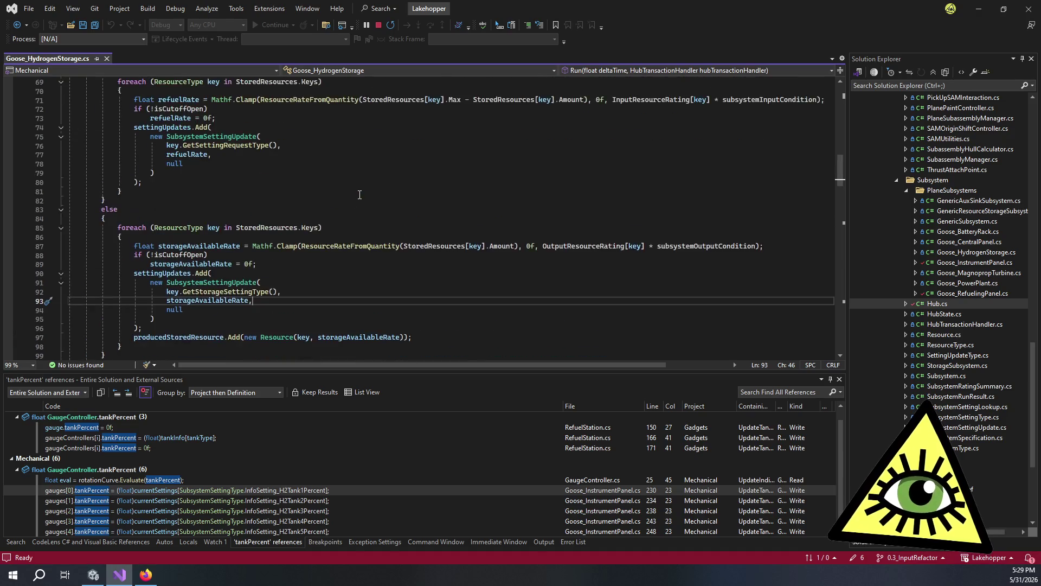
scroll(221, 220, up, 9)
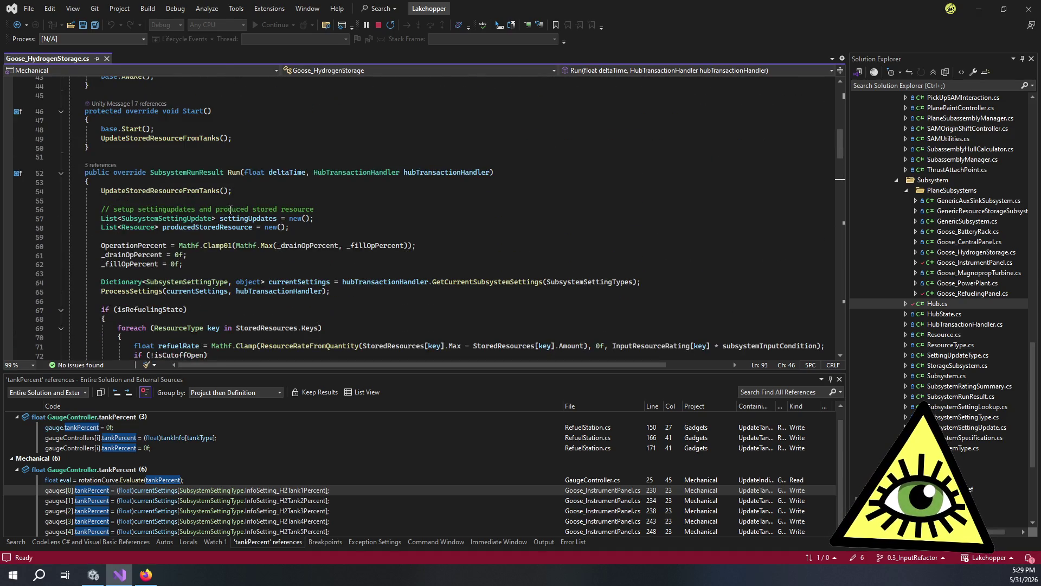
scroll(236, 207, down, 1)
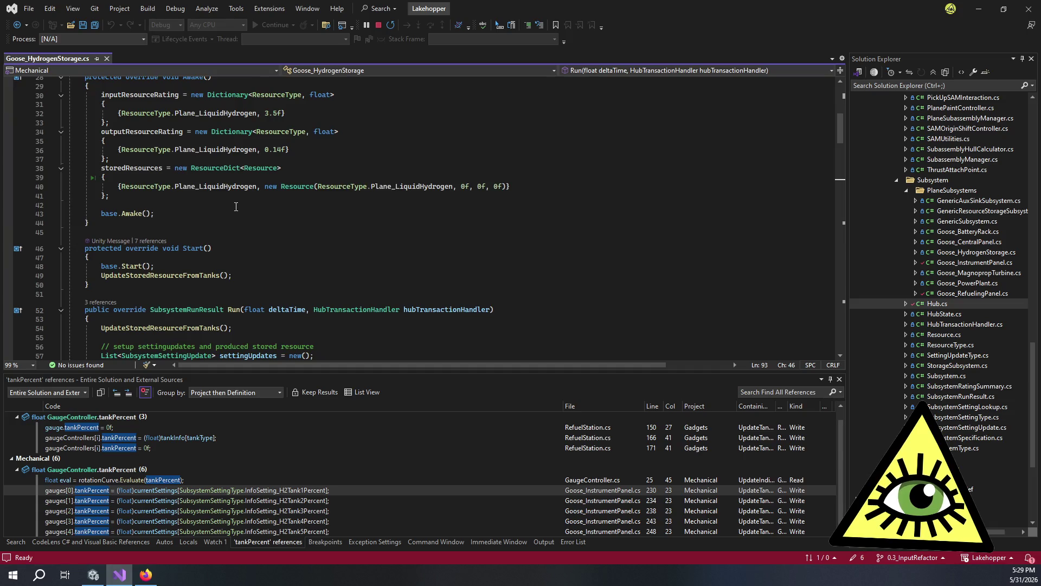
scroll(236, 207, up, 5)
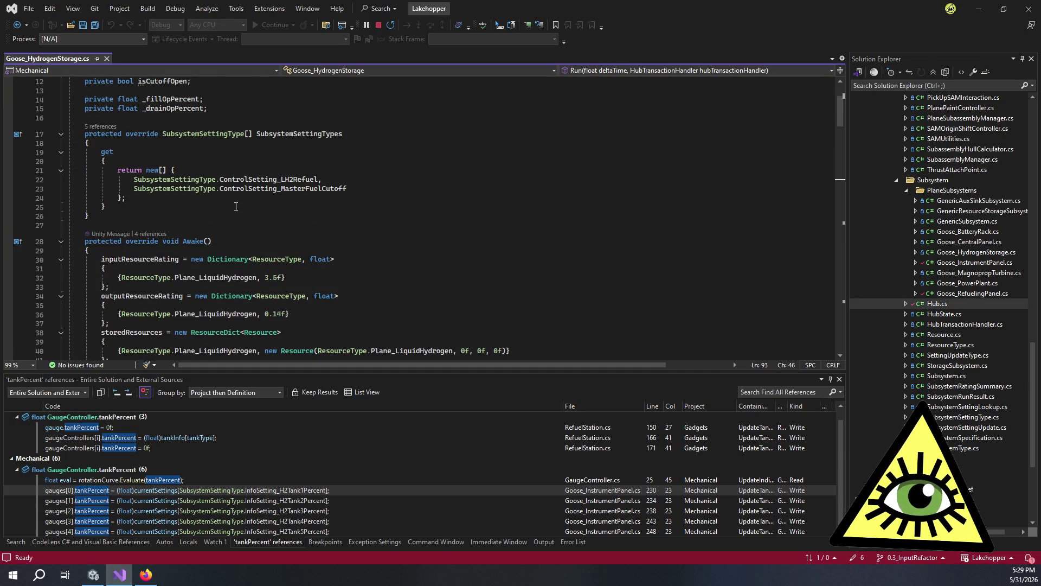
scroll(236, 207, up, 4)
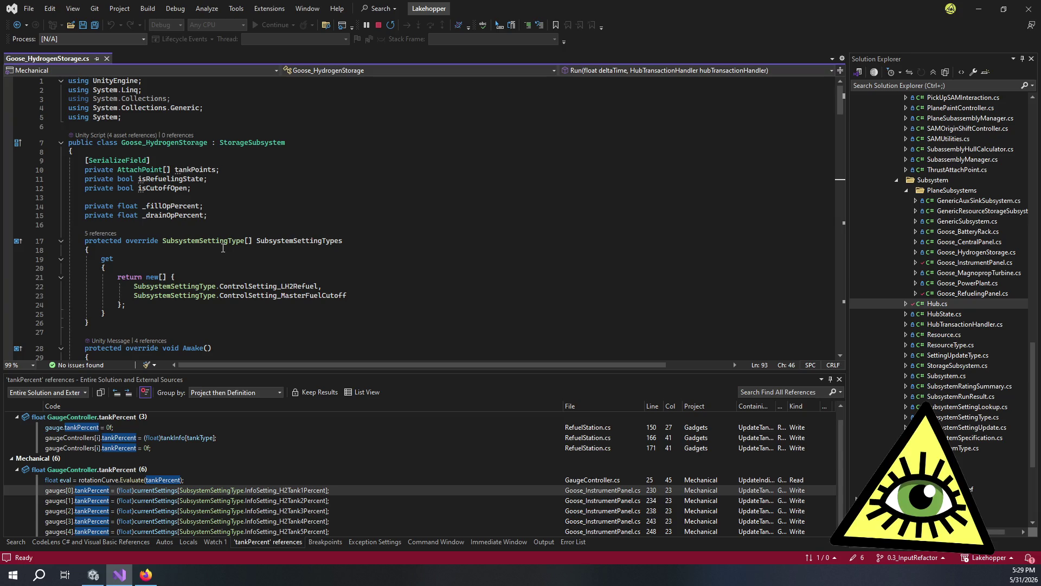
scroll(223, 247, down, 4)
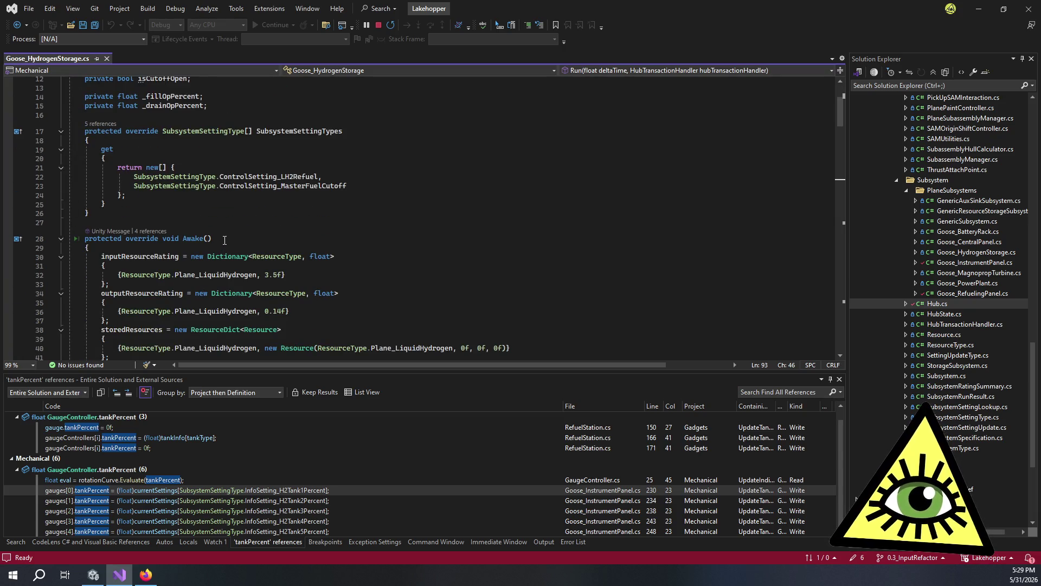
scroll(225, 239, down, 14)
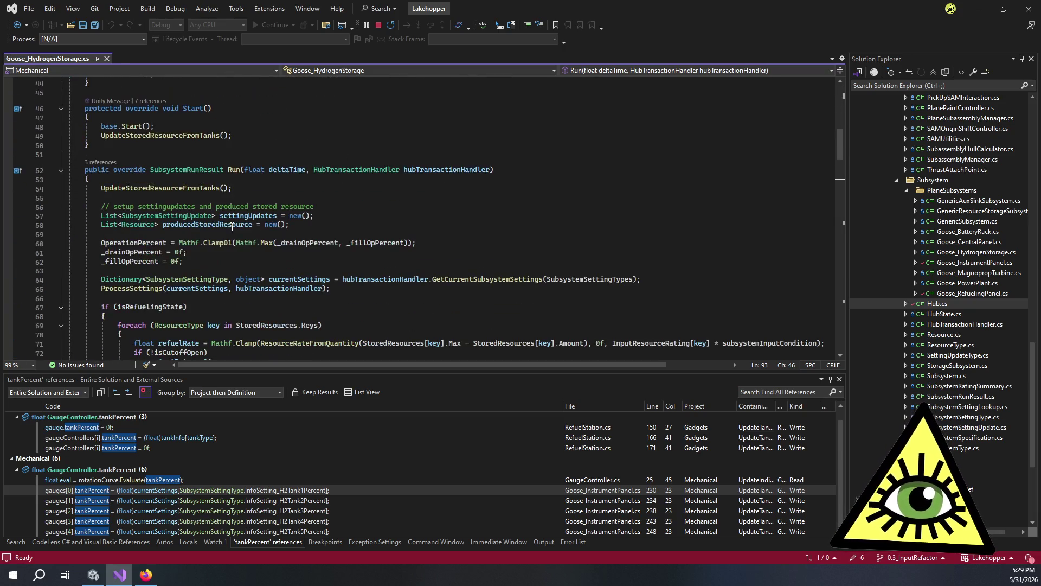
scroll(234, 224, down, 12)
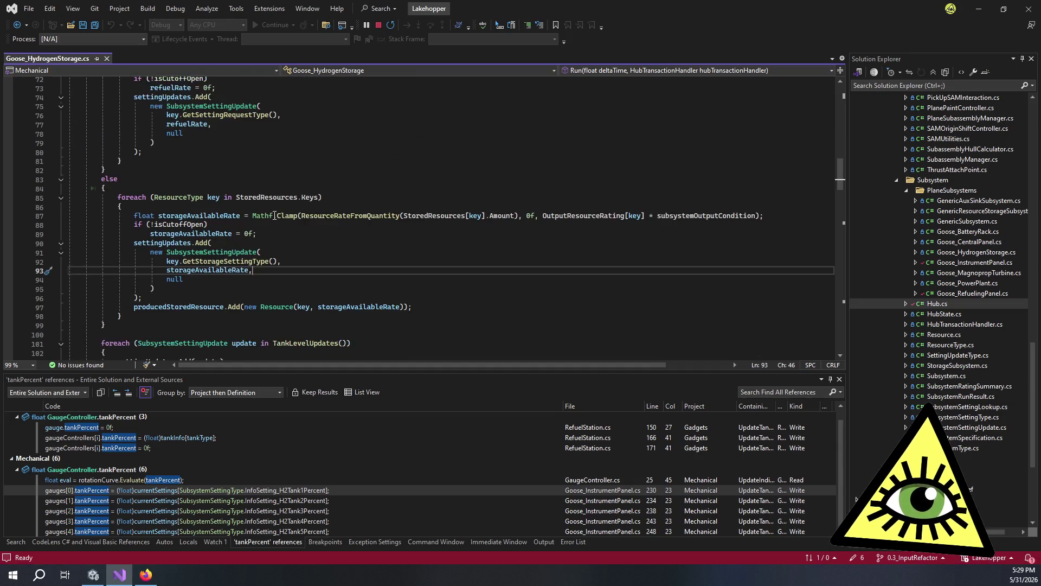
scroll(275, 216, down, 1)
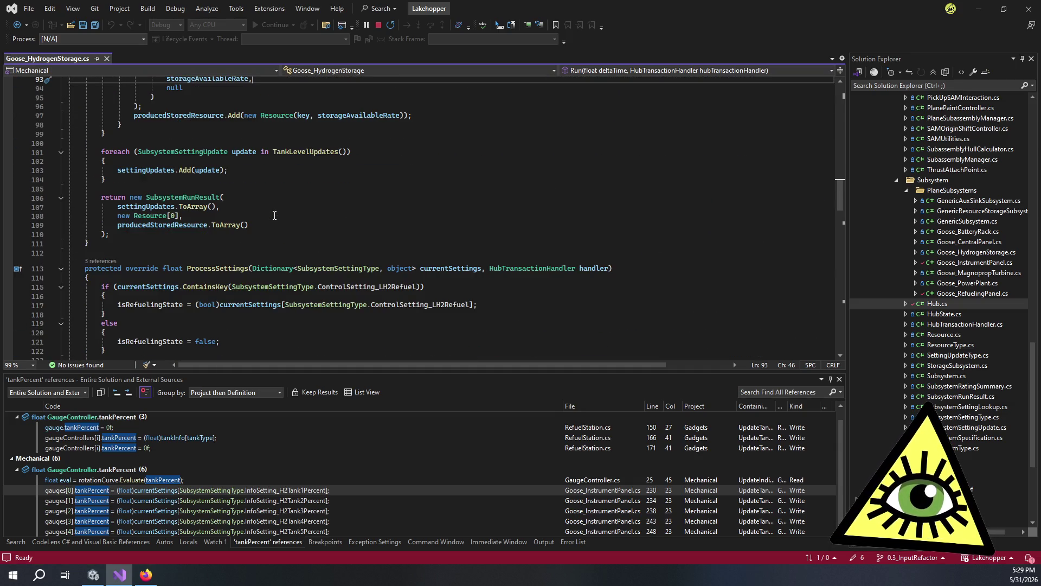
scroll(275, 215, down, 13)
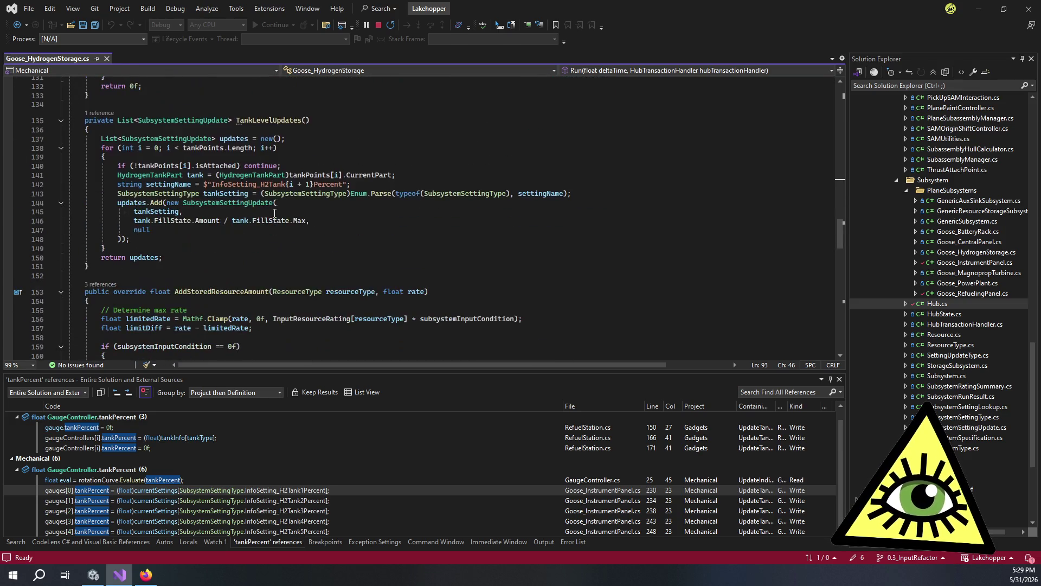
scroll(275, 213, down, 11)
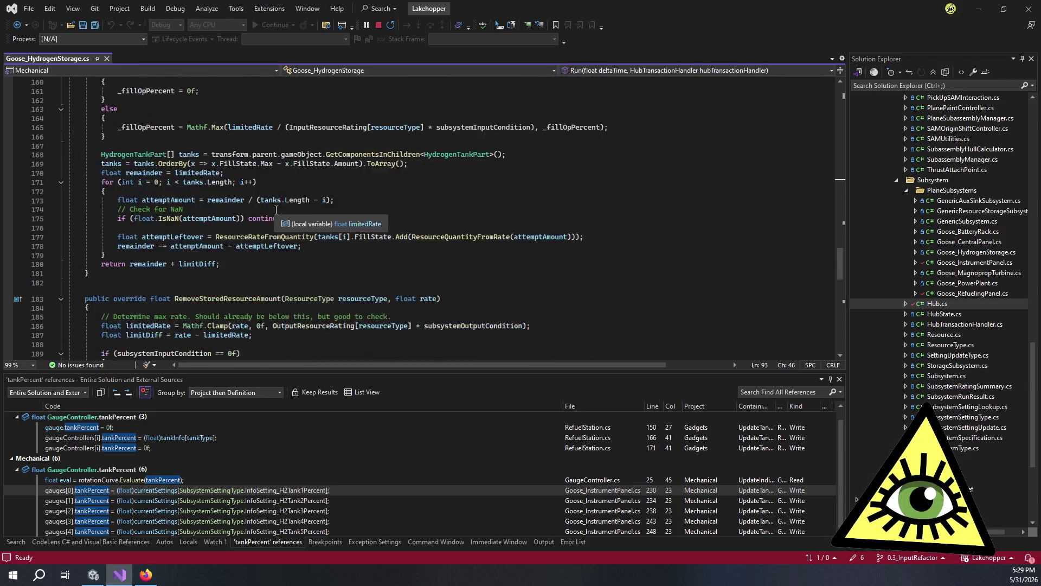
scroll(279, 209, down, 14)
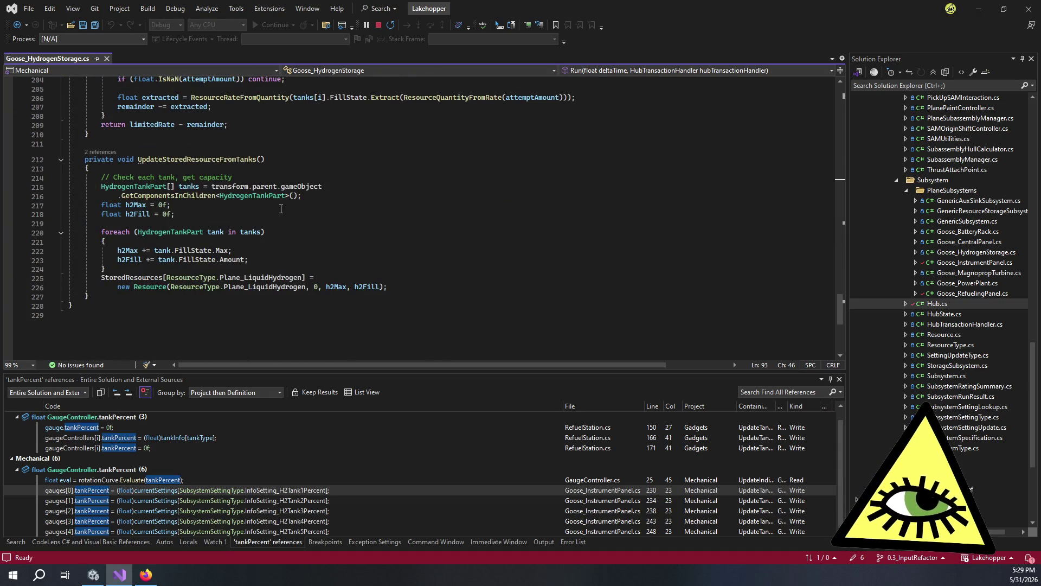
scroll(282, 210, up, 20)
scroll(282, 206, up, 12)
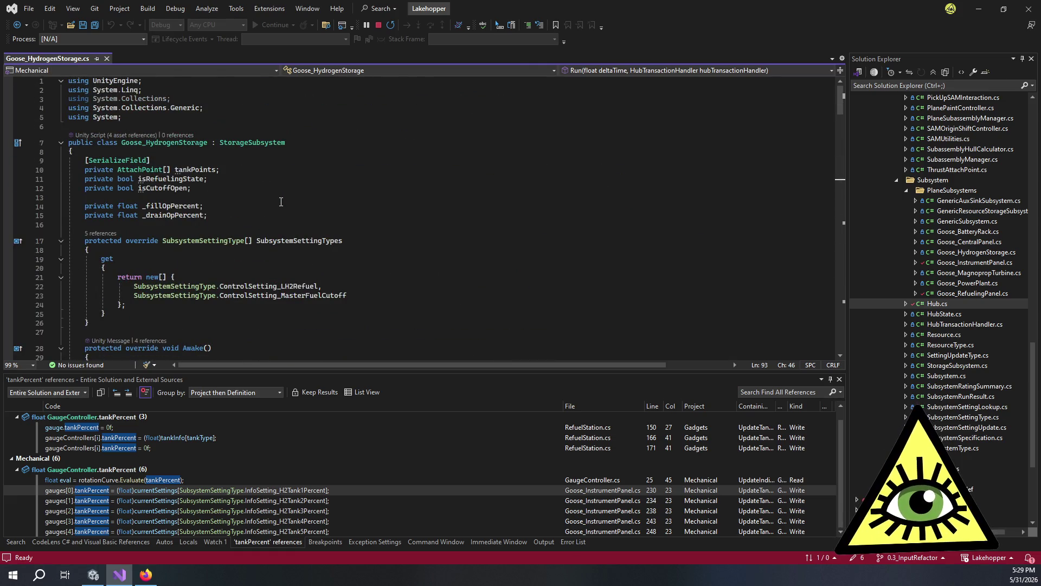
scroll(281, 202, down, 5)
click(372, 188)
key(ctrl+f)
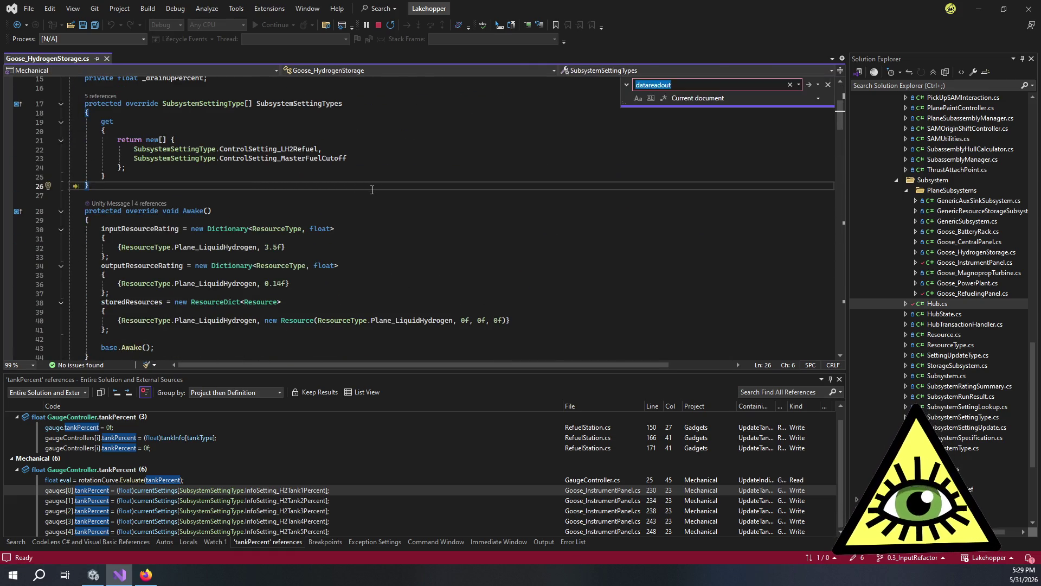
text(condition)
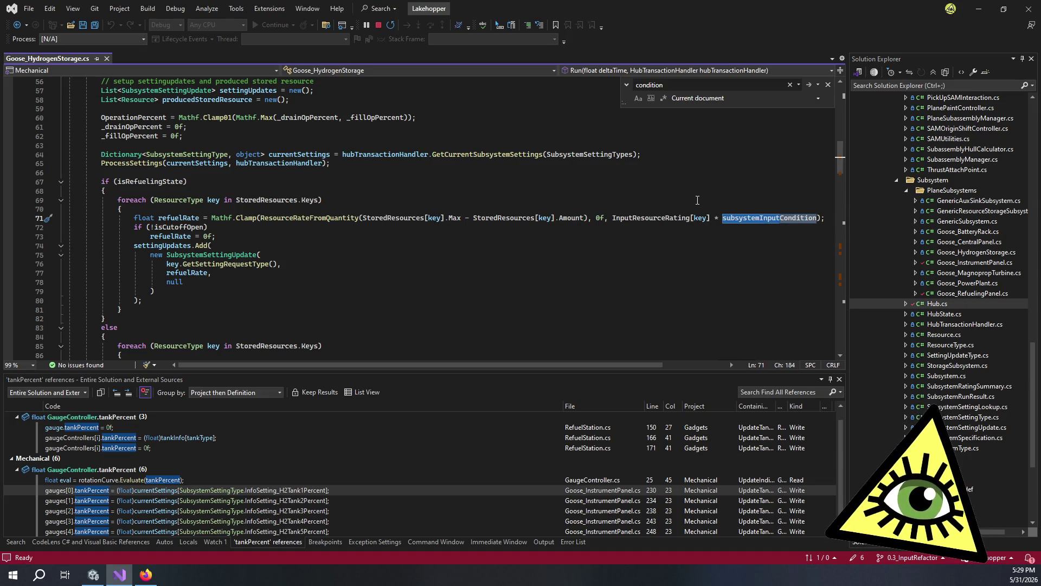
double_click(715, 88)
text(outputcondition)
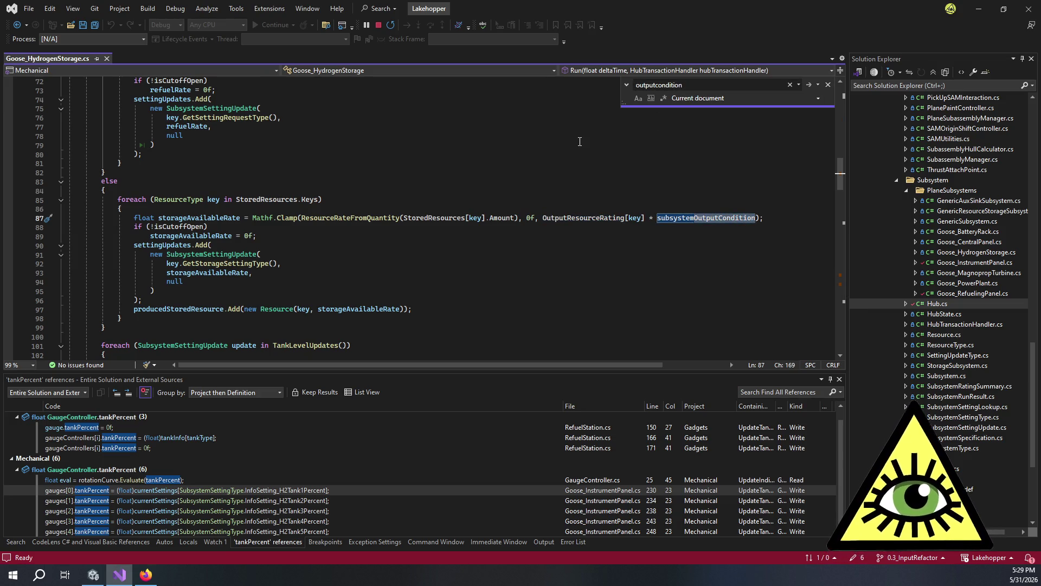
scroll(178, 194, up, 10)
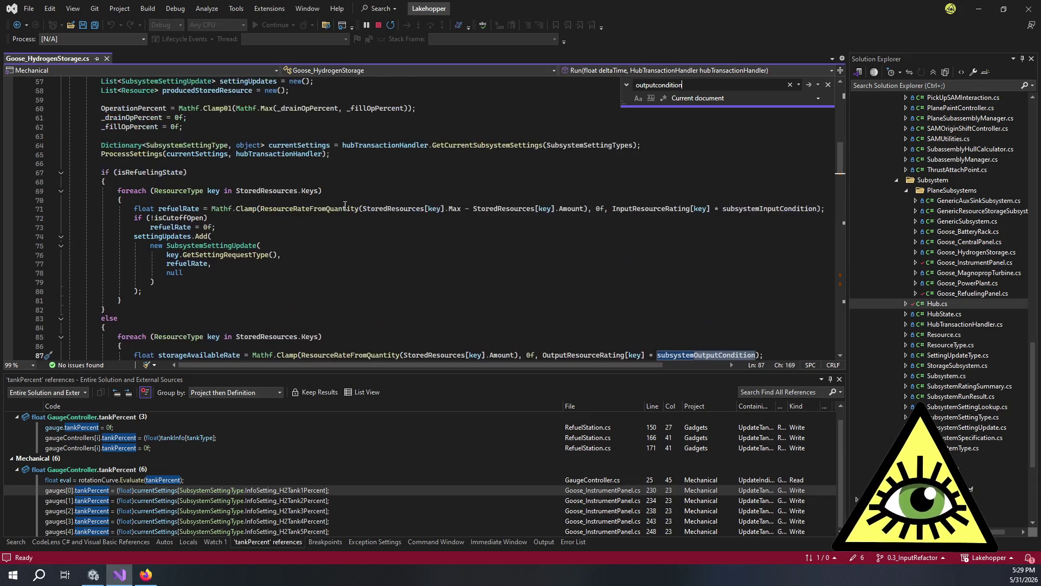
scroll(216, 192, down, 6)
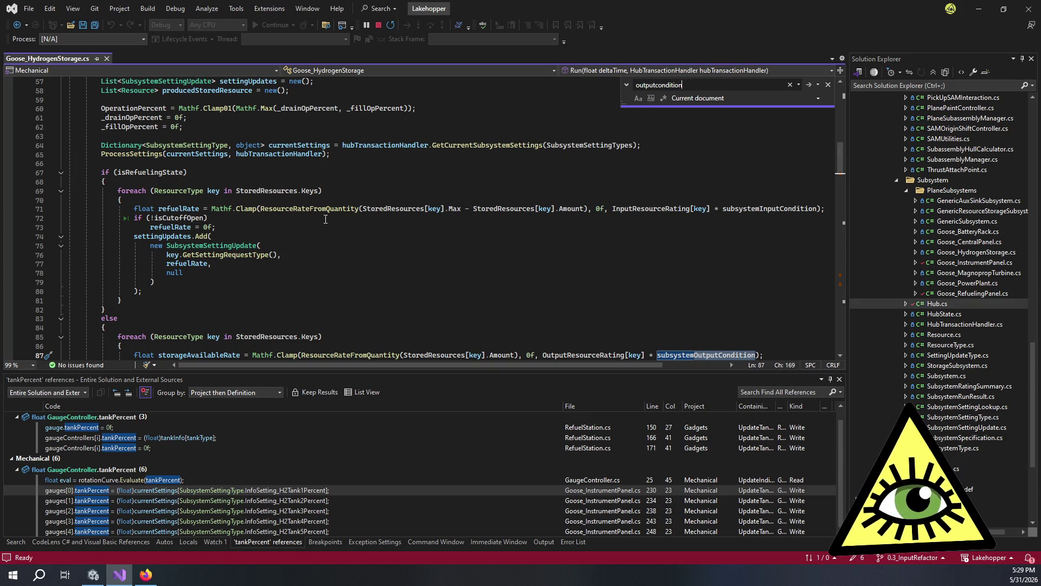
scroll(326, 217, down, 3)
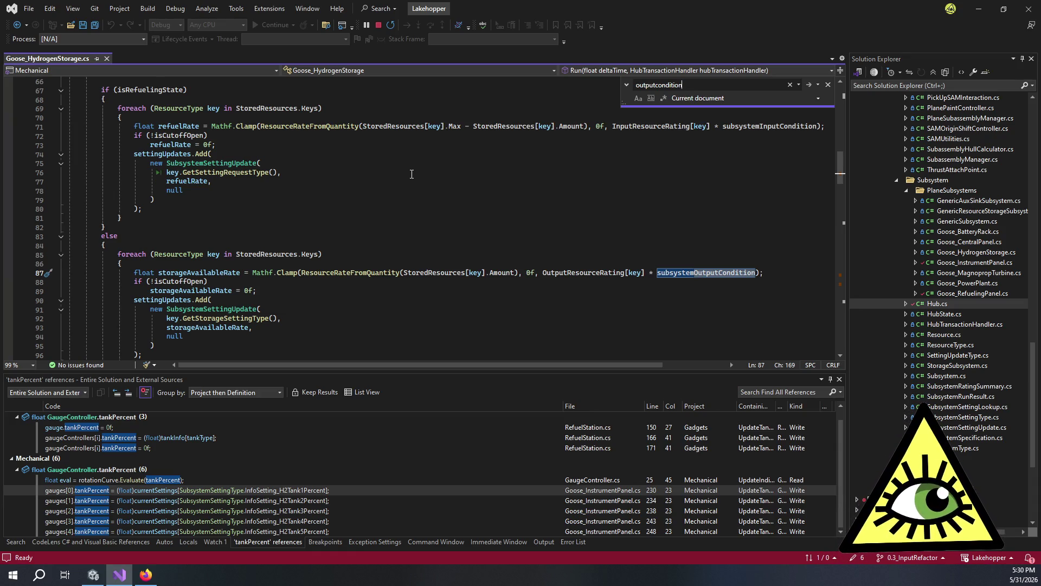
click(403, 190)
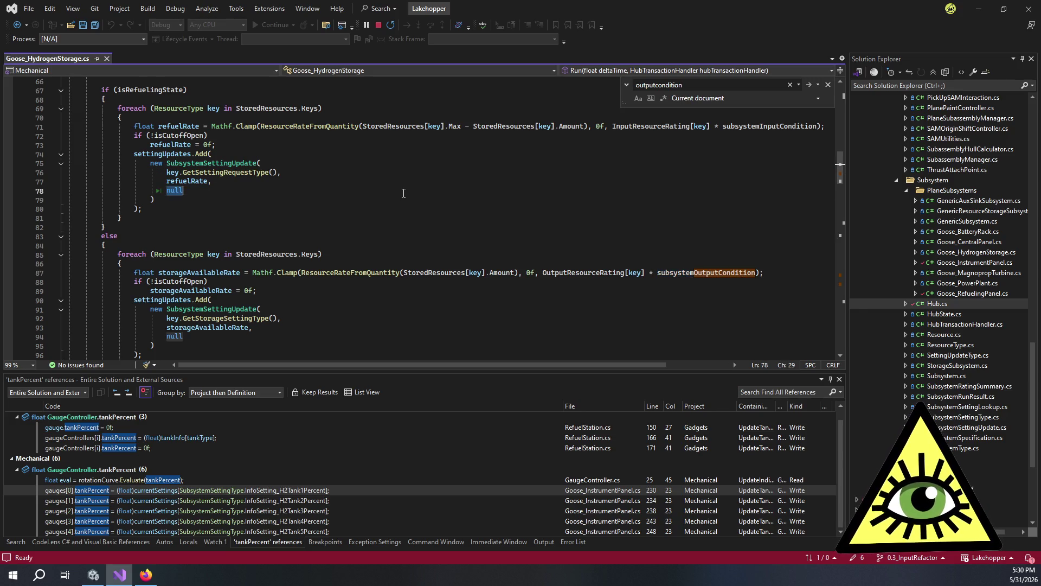
click(400, 202)
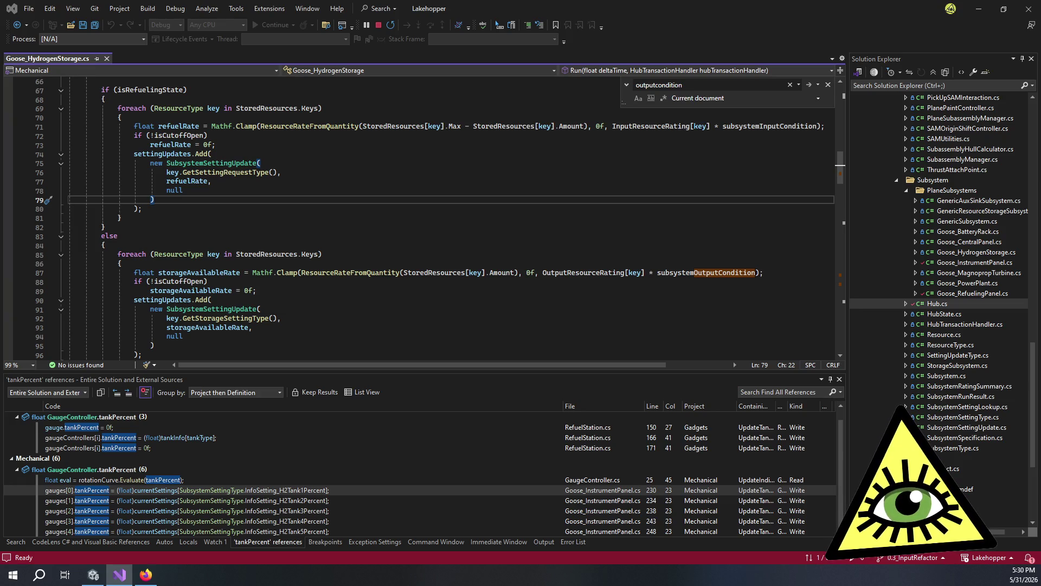
key(Down)
double_click(743, 127)
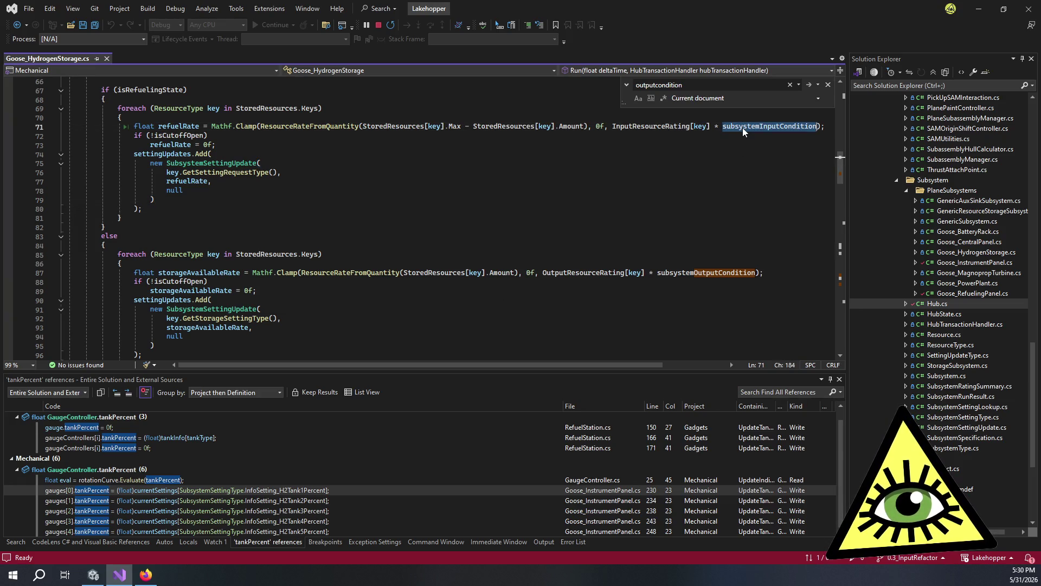
Step: Search the Project window for 'au' and open the LH2AuxTank SAM prefab
click(93, 574)
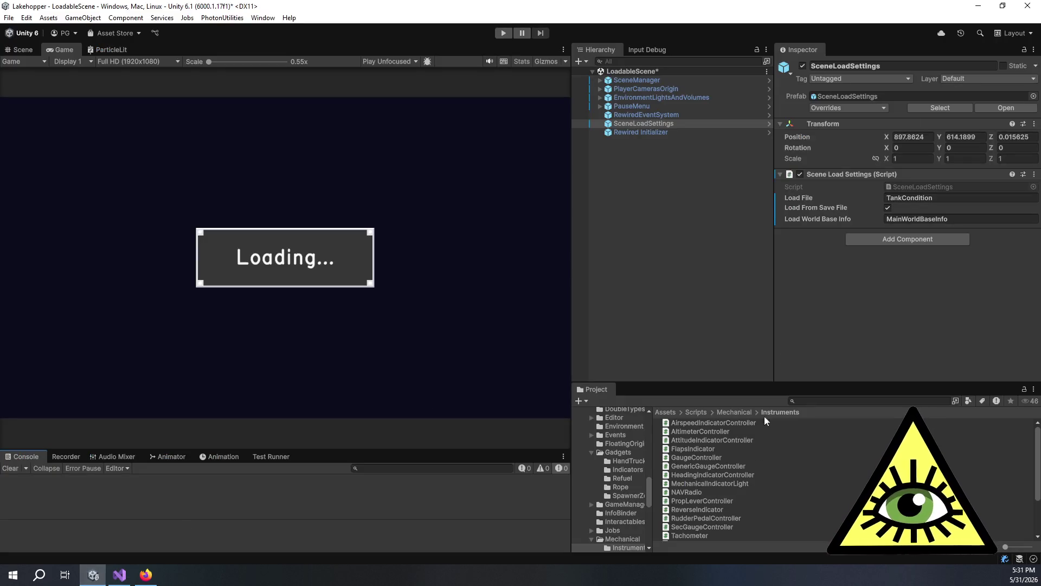
click(812, 401)
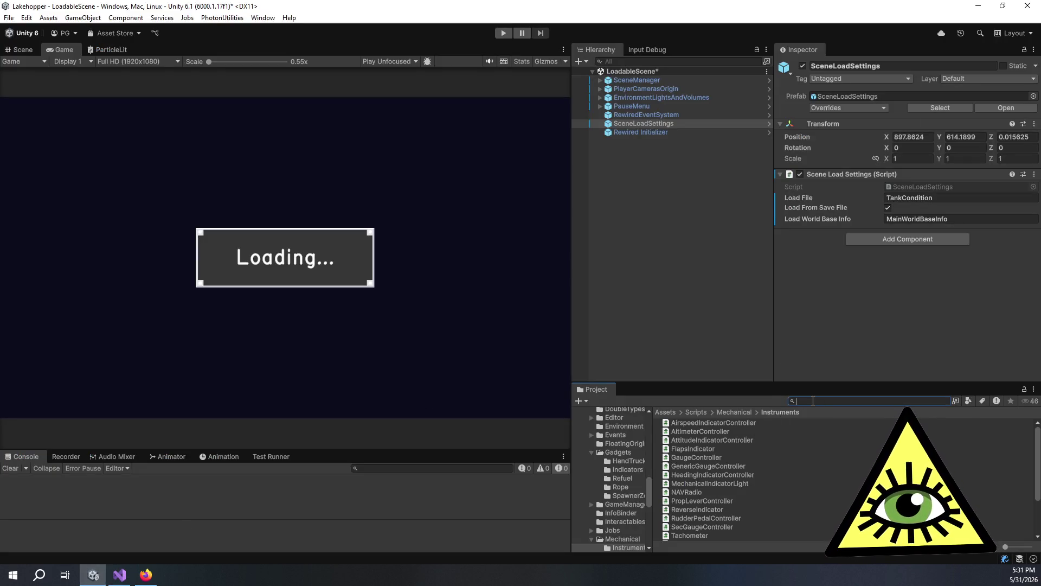
text(aux)
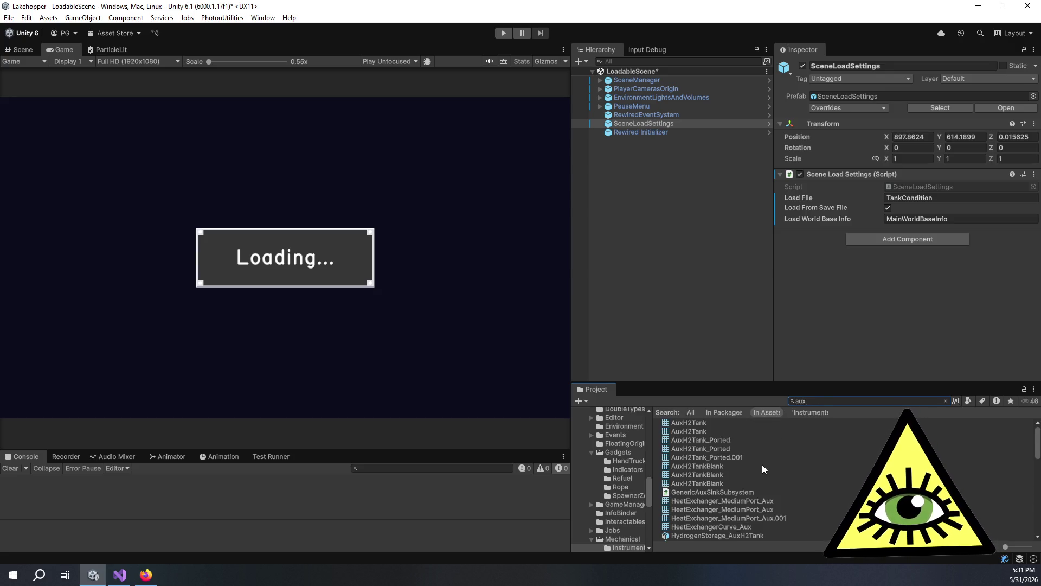
scroll(762, 466, down, 5)
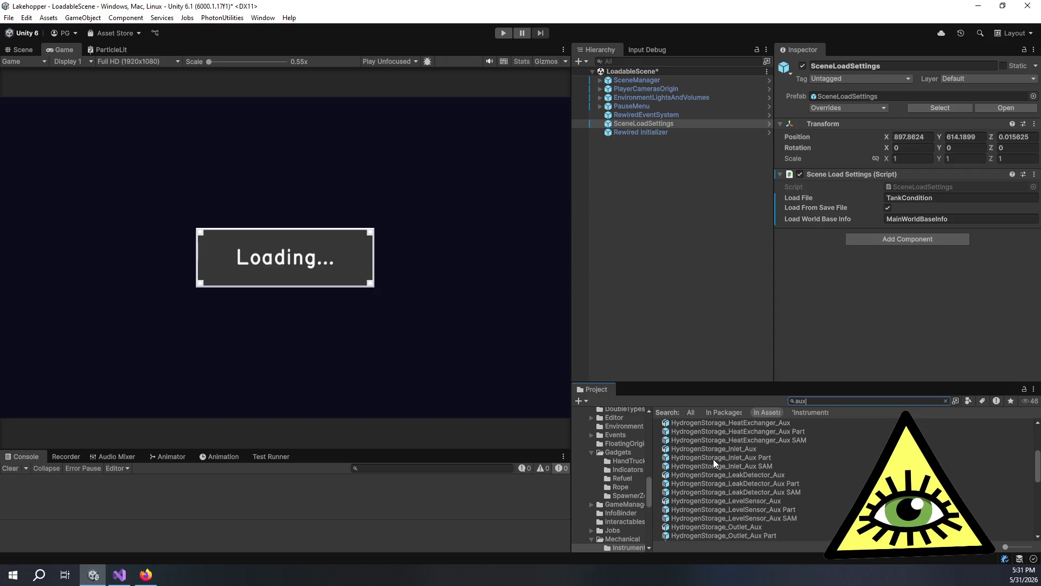
scroll(714, 460, down, 4)
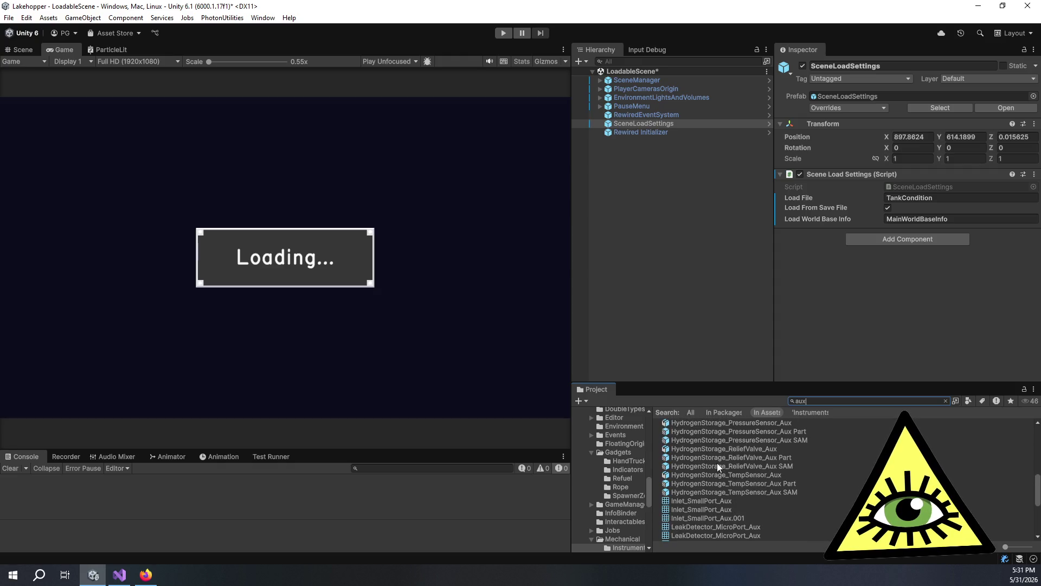
scroll(720, 462, down, 5)
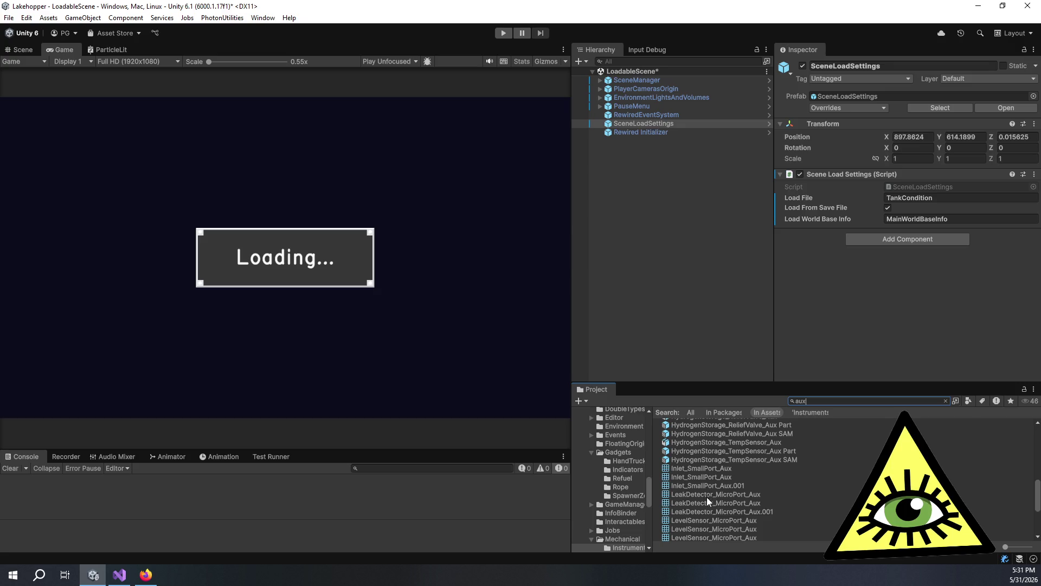
scroll(760, 499, down, 4)
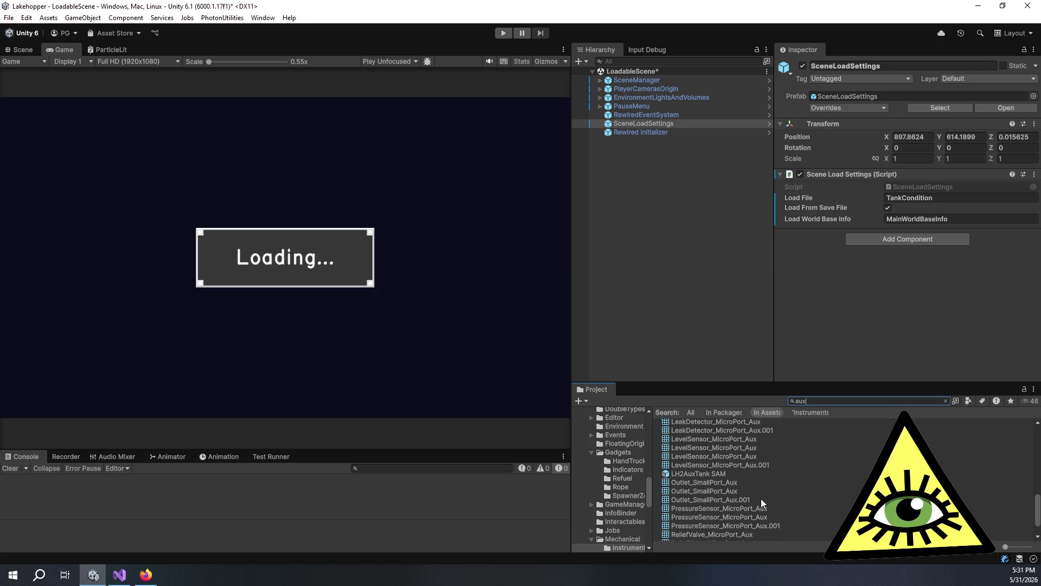
double_click(712, 473)
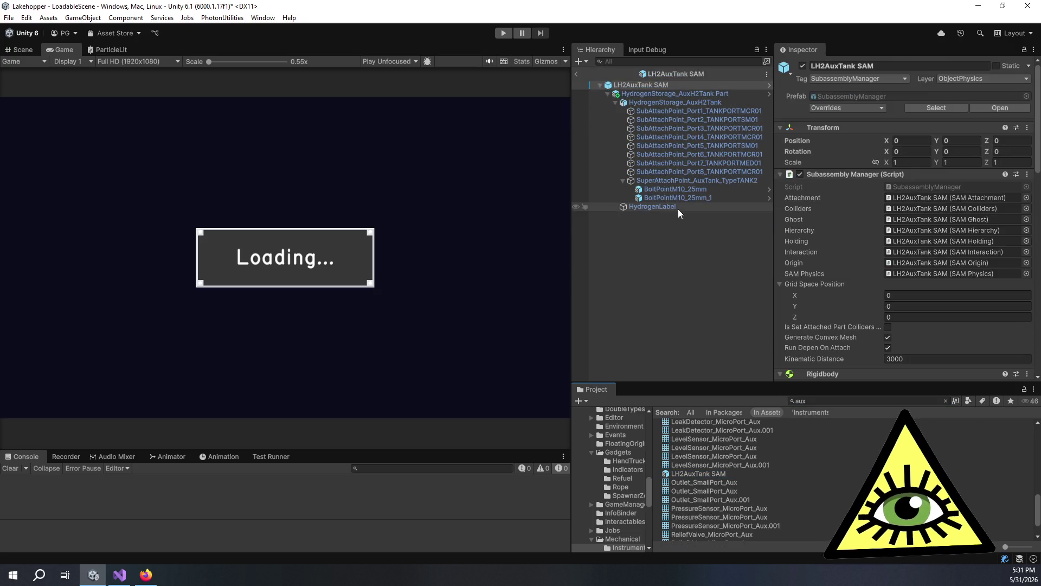
Step: Select HydrogenStorage_AuxH2Tank Part, set Input Rating Ratio to 1, and inspect Part Rating Proportion 0.8
click(645, 93)
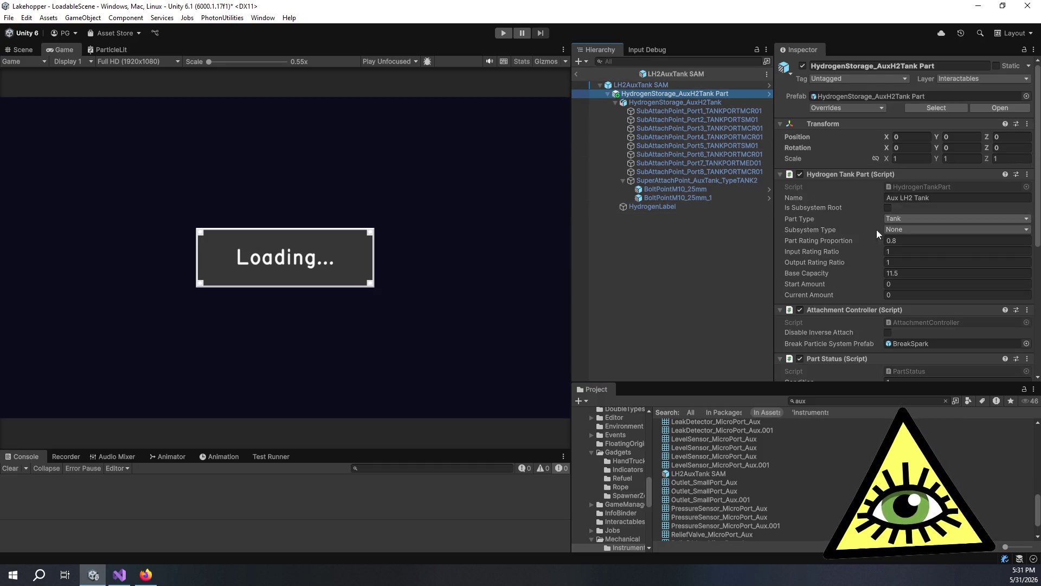
text(1)
key(Return)
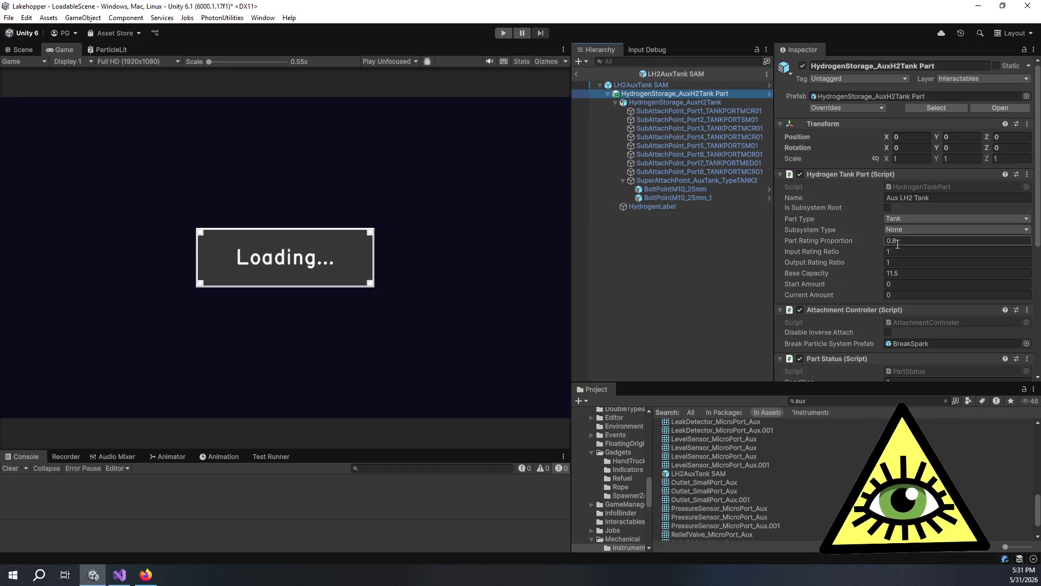
click(903, 240)
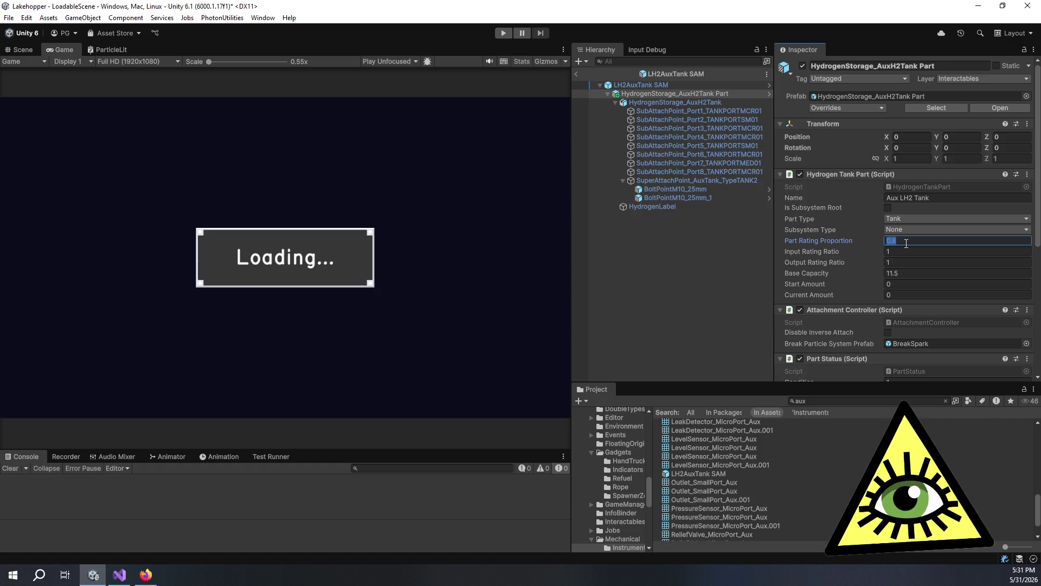
click(906, 244)
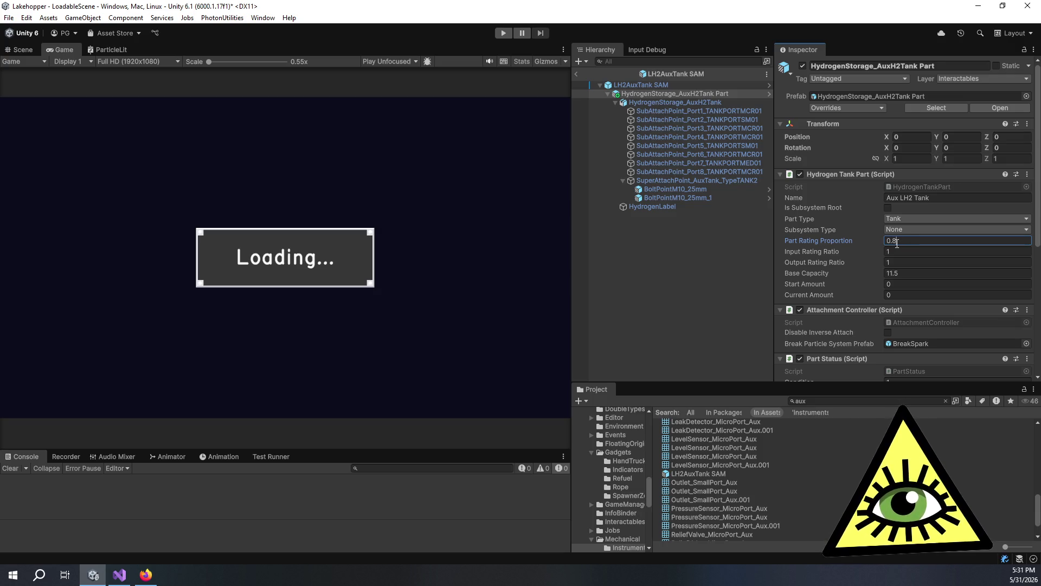
double_click(899, 242)
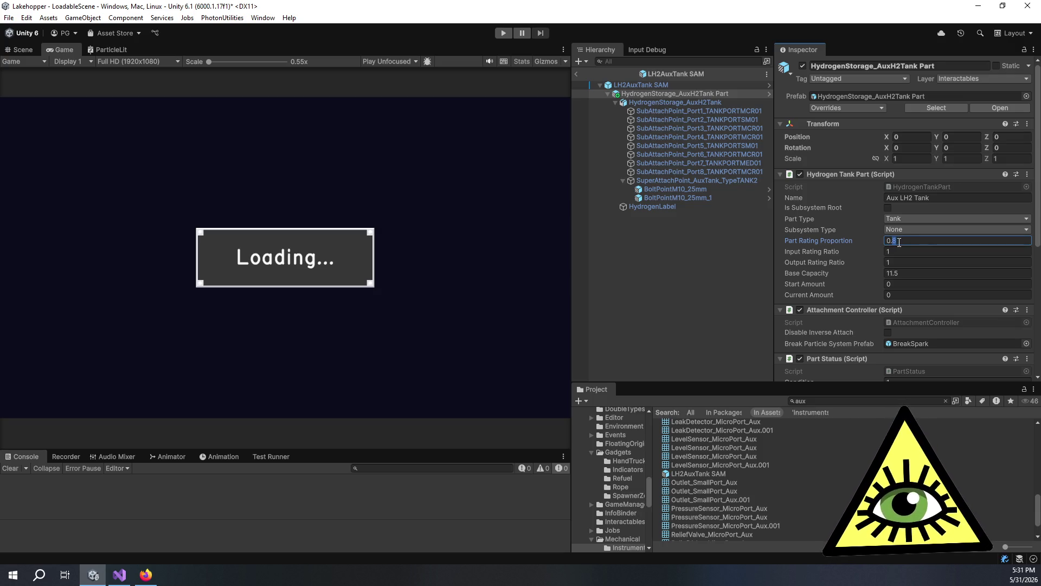
click(899, 242)
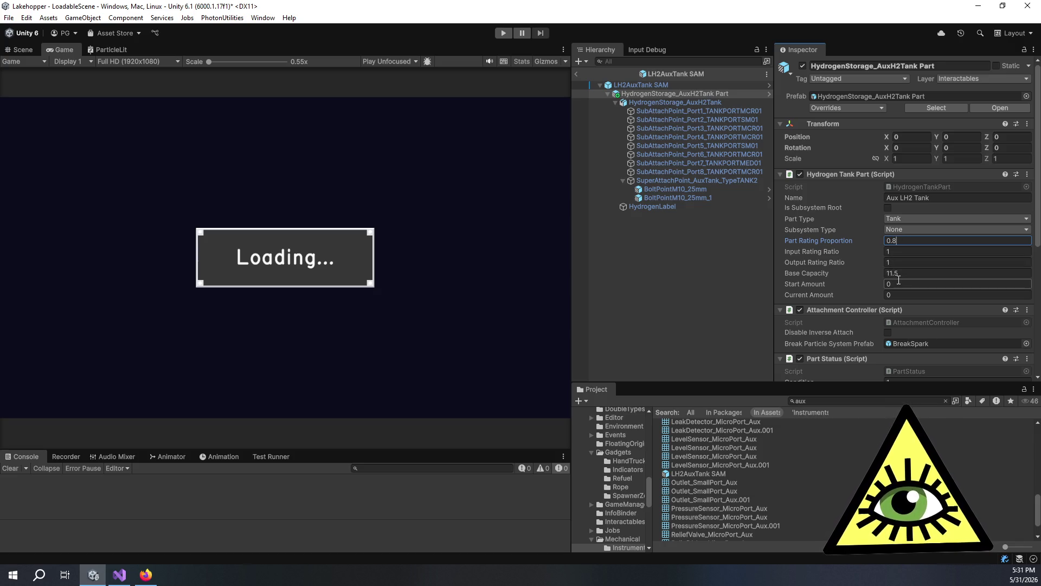
click(902, 242)
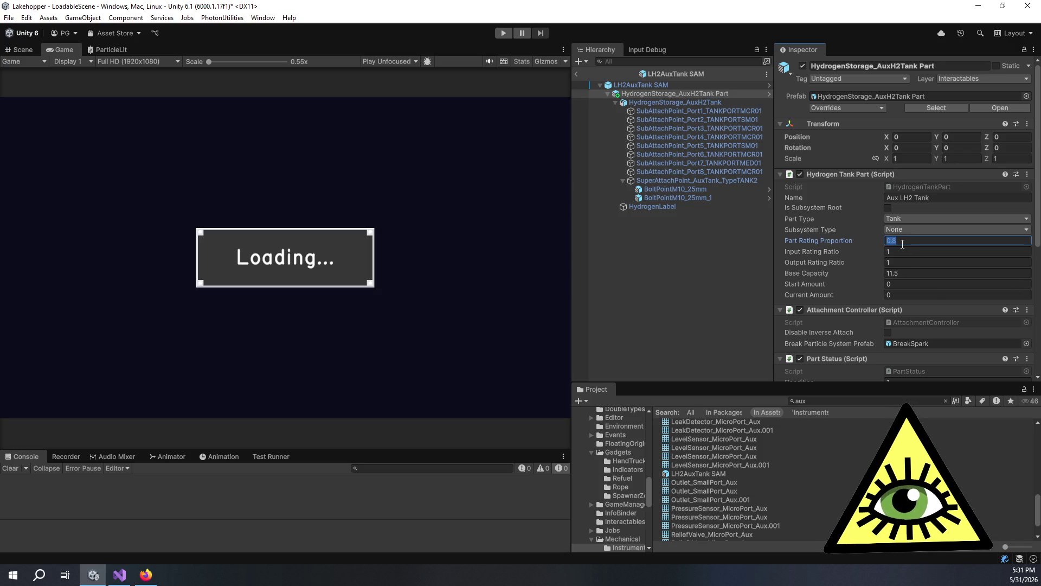
click(903, 242)
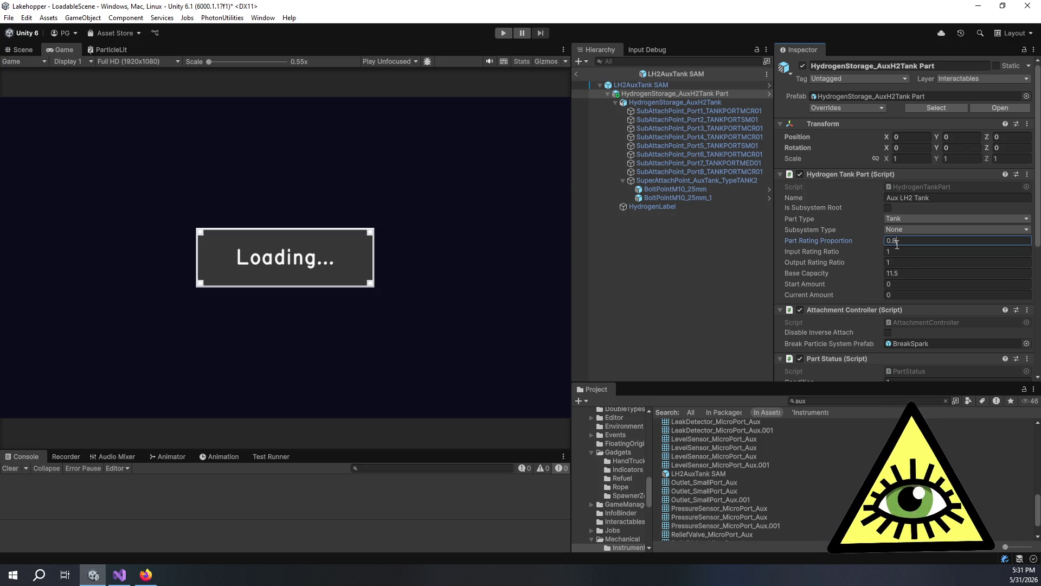
Step: Look around the tank in the Scene view, reselect the 0.8 Part Rating Proportion, then select the Port 1 attach point
click(20, 49)
mouse_move(228, 311)
mouse_down()
mouse_move(144, 320)
mouse_move(347, 311)
mouse_move(521, 325)
mouse_move(332, 304)
mouse_up()
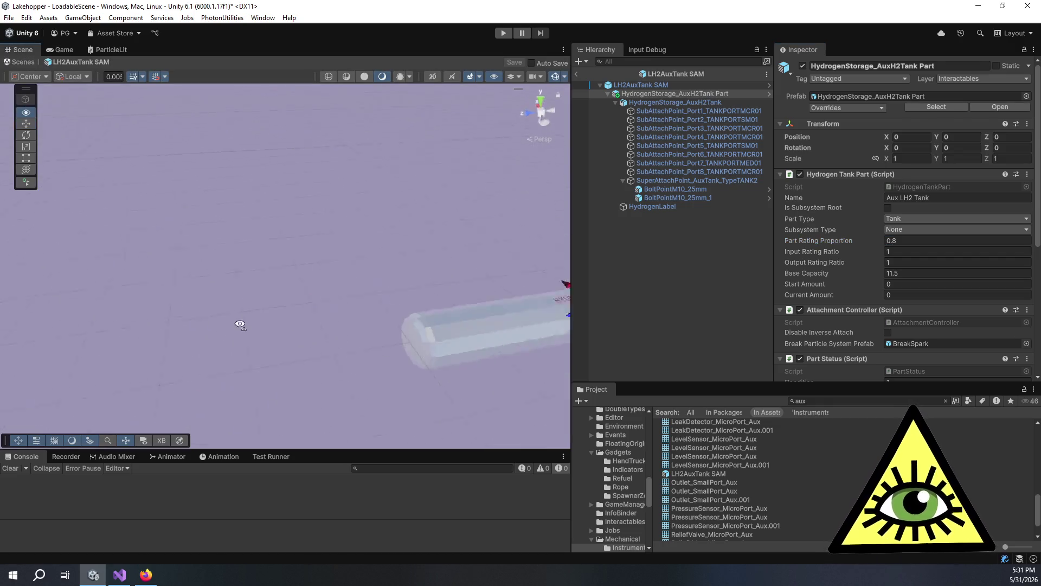
drag(408, 307, 308, 336)
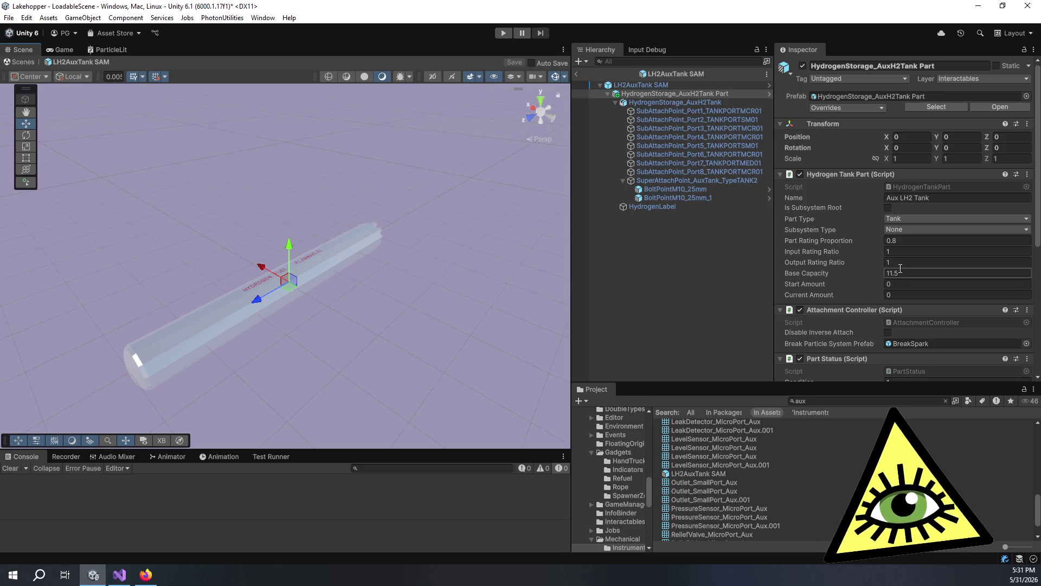
double_click(897, 241)
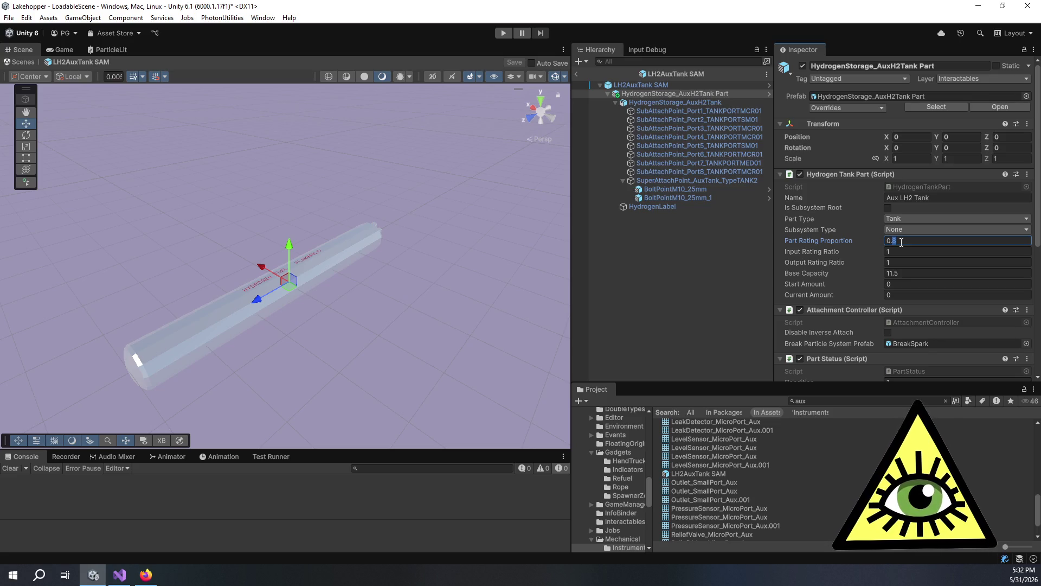
click(895, 241)
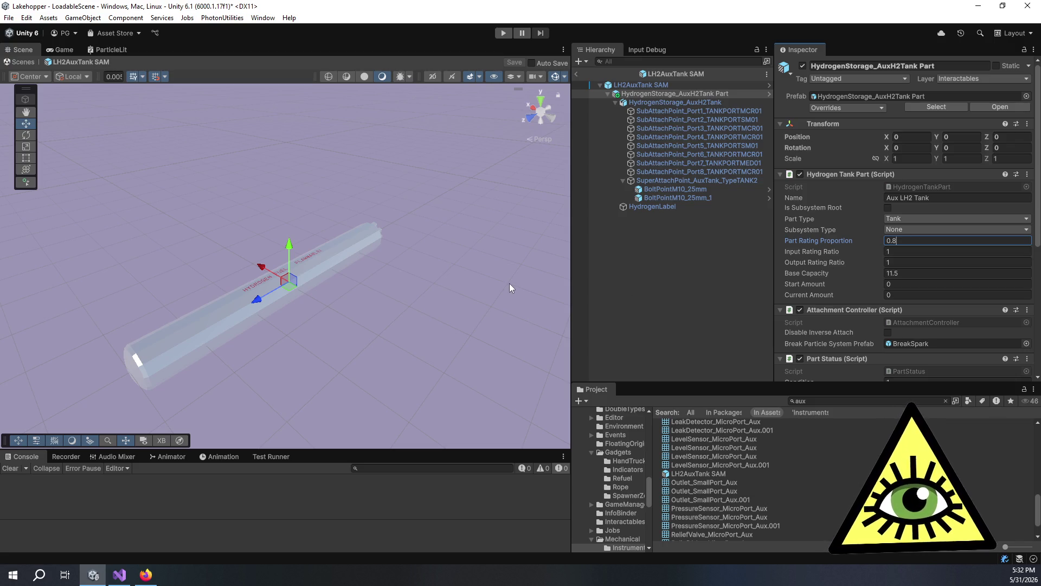
double_click(894, 242)
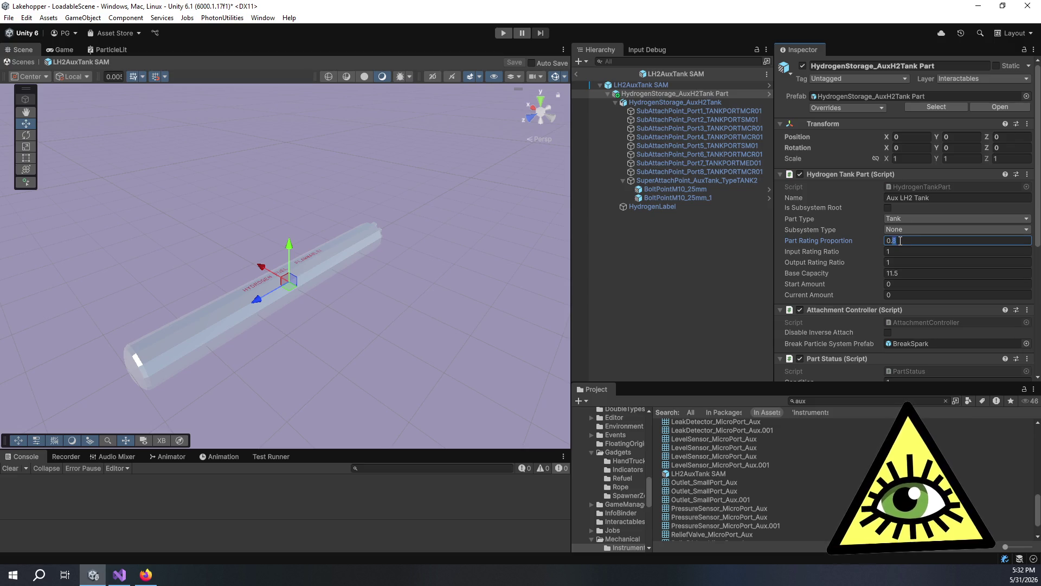
click(900, 241)
key(ctrl+a)
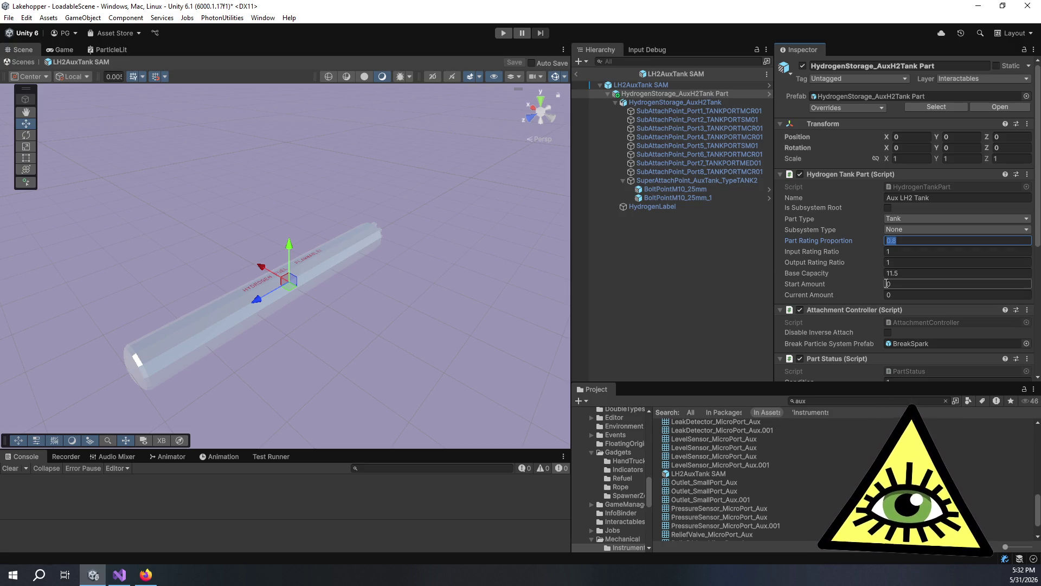
scroll(887, 281, down, 3)
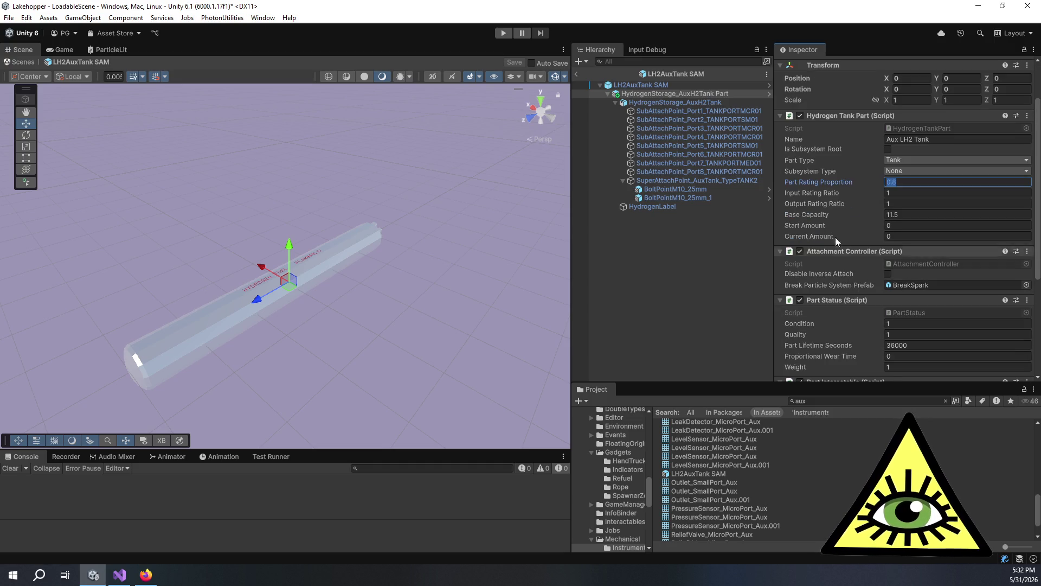
click(669, 114)
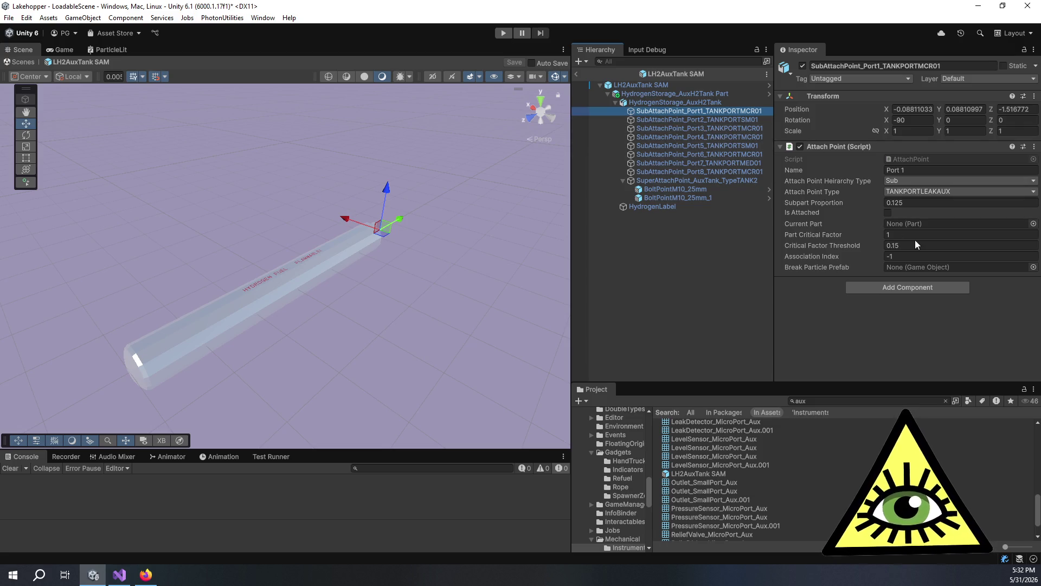
Step: Enter 1 as the Port 1 attach point's Part Critical Factor and commit it
click(900, 235)
click(844, 247)
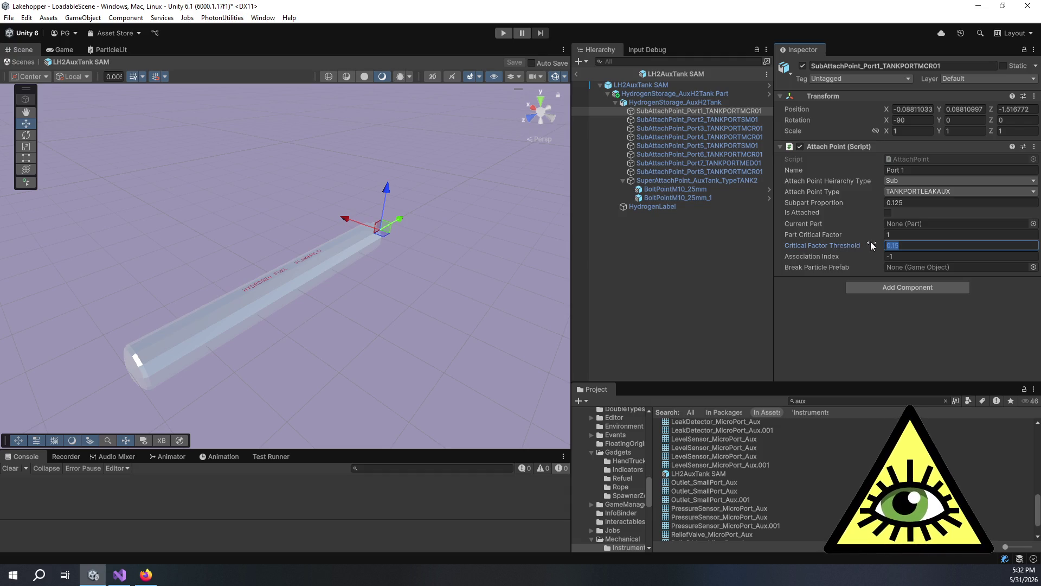
click(897, 235)
double_click(897, 235)
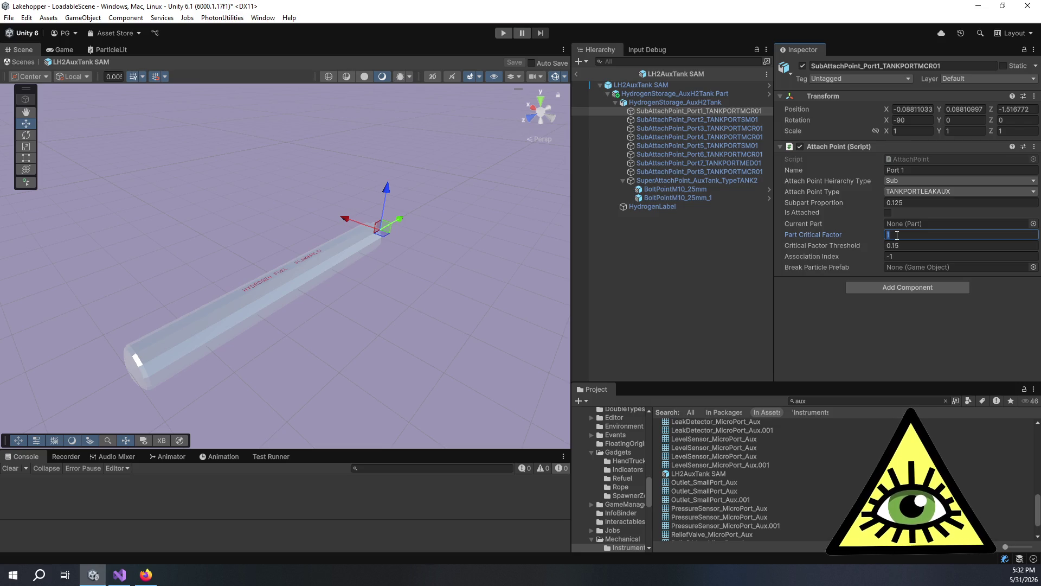
click(897, 235)
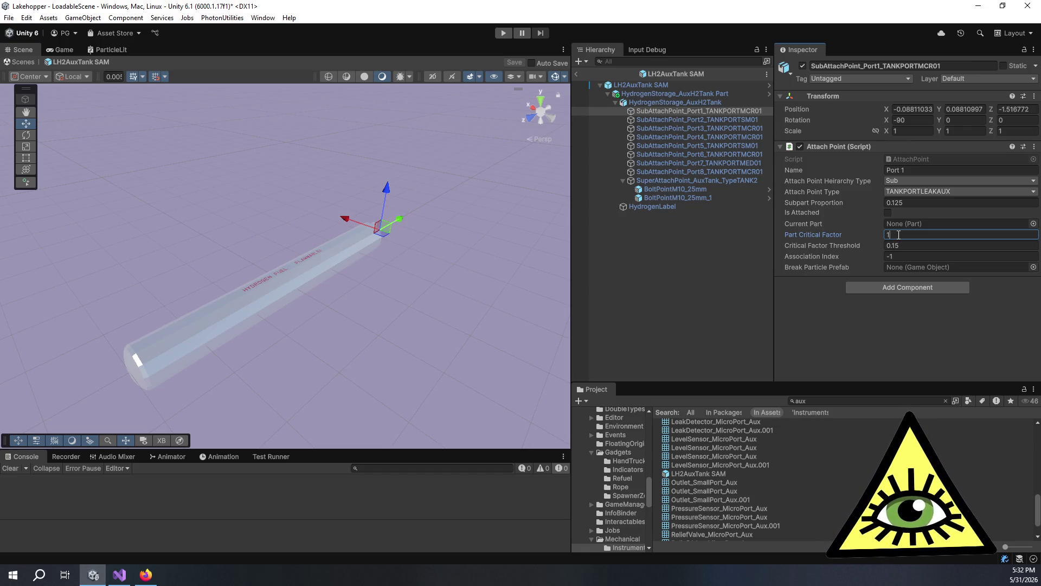
click(873, 237)
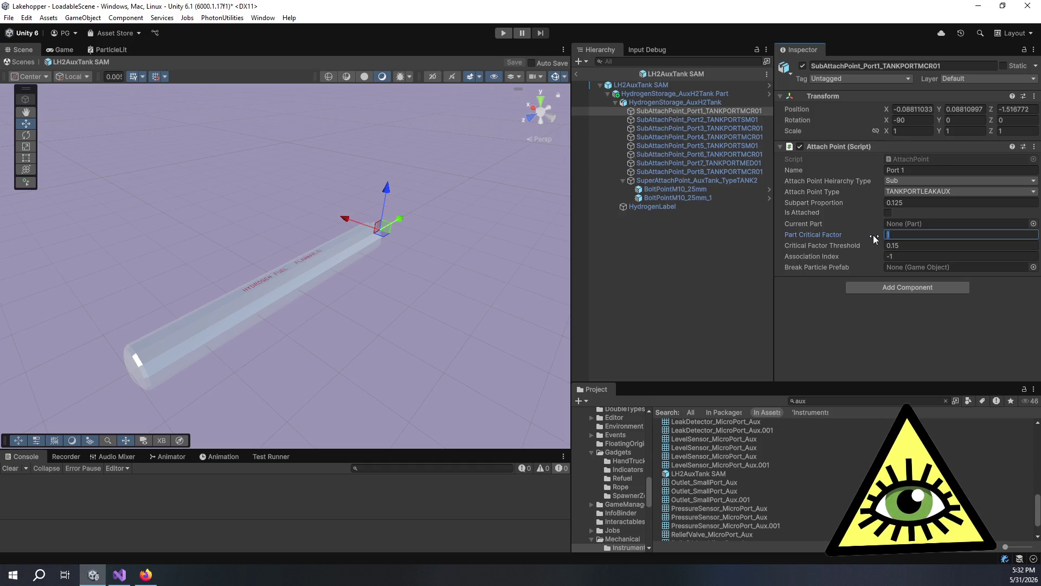
click(899, 237)
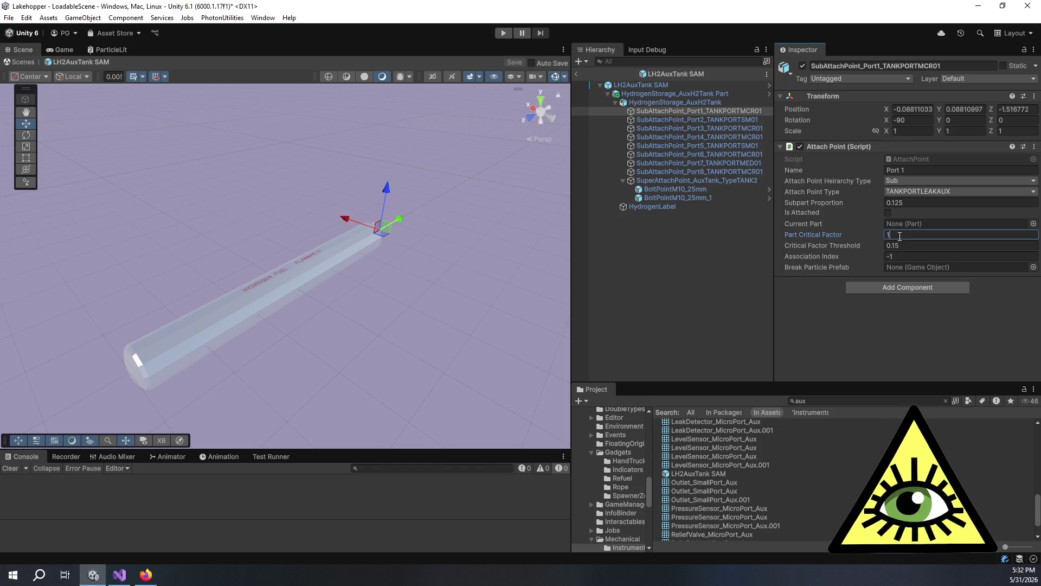
click(879, 236)
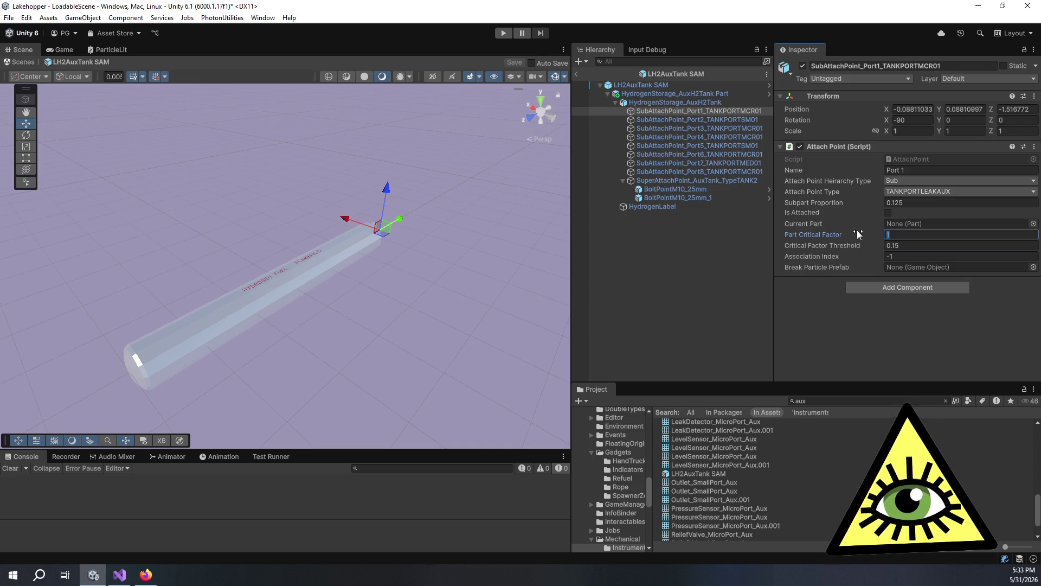
text(1)
key(Return)
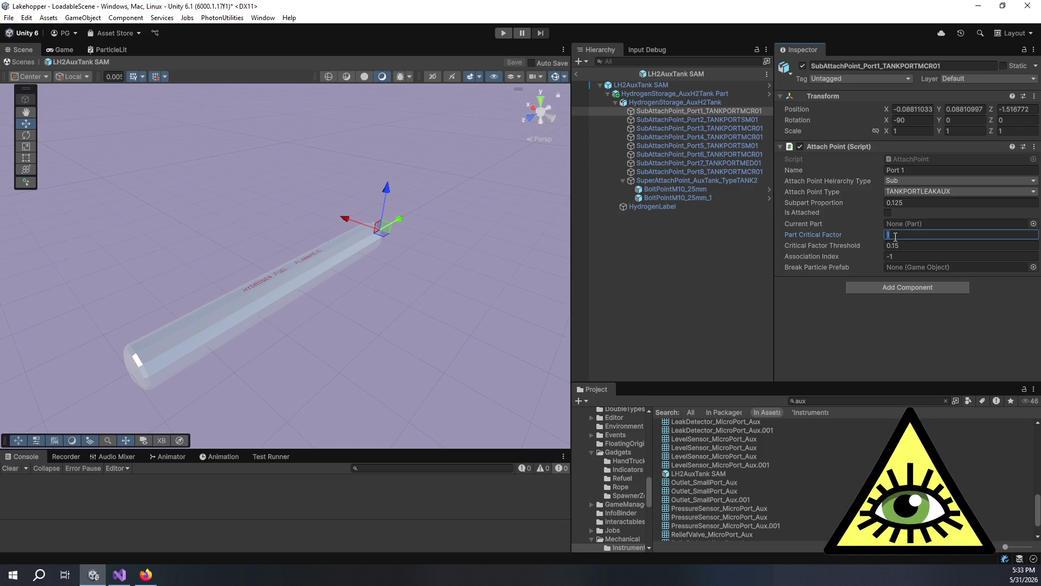
click(895, 235)
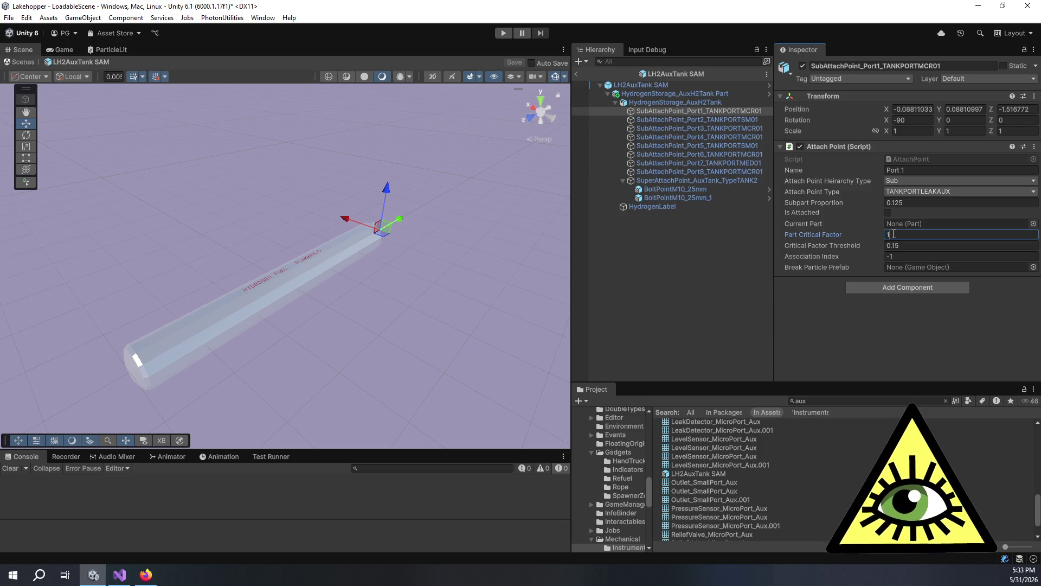
drag(902, 234, 873, 234)
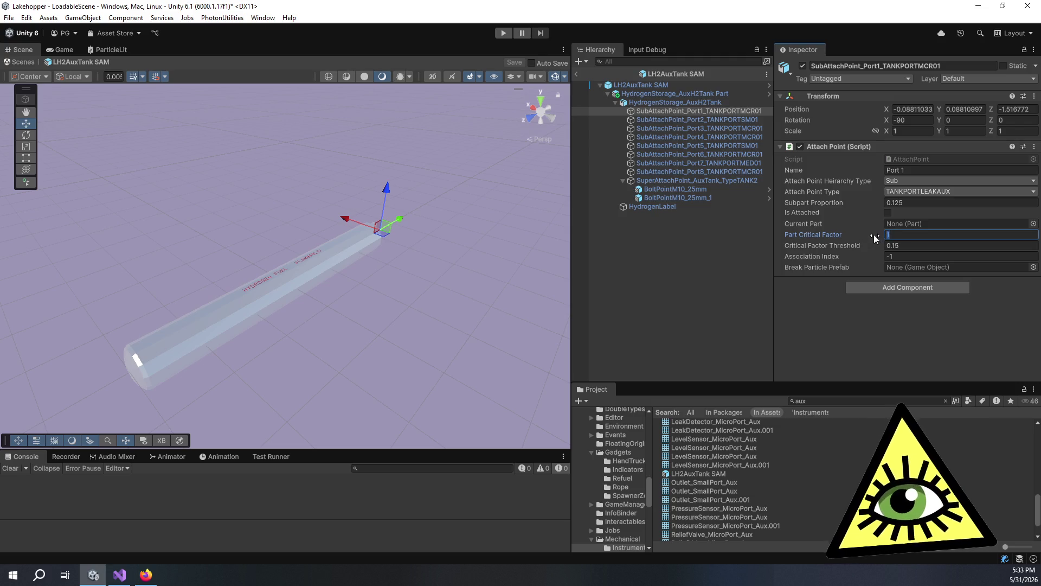
click(919, 246)
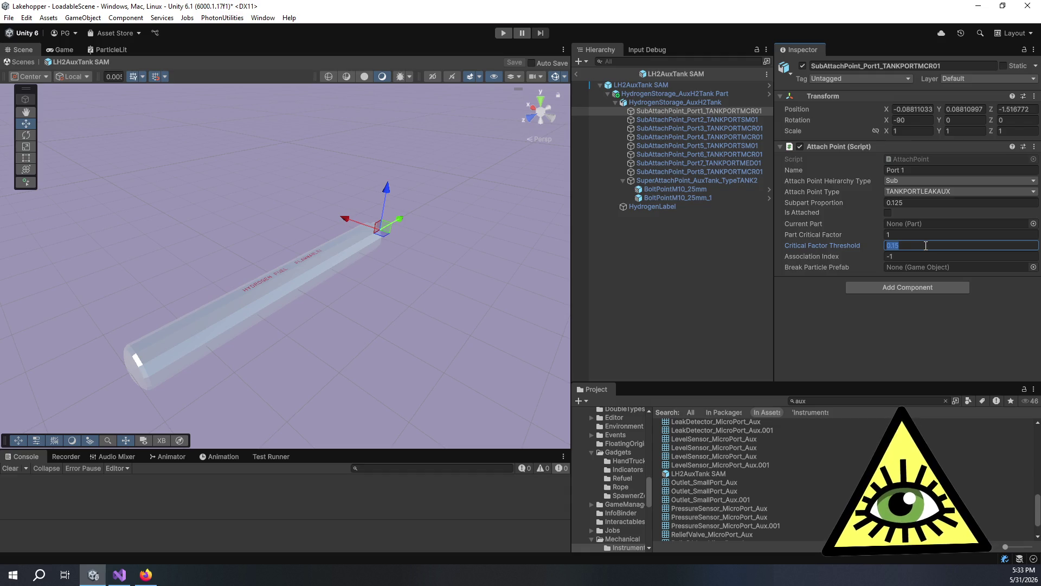
click(908, 235)
mouse_move(376, 308)
mouse_down()
mouse_move(418, 311)
mouse_move(396, 333)
mouse_move(425, 314)
mouse_move(318, 261)
mouse_move(343, 257)
mouse_up()
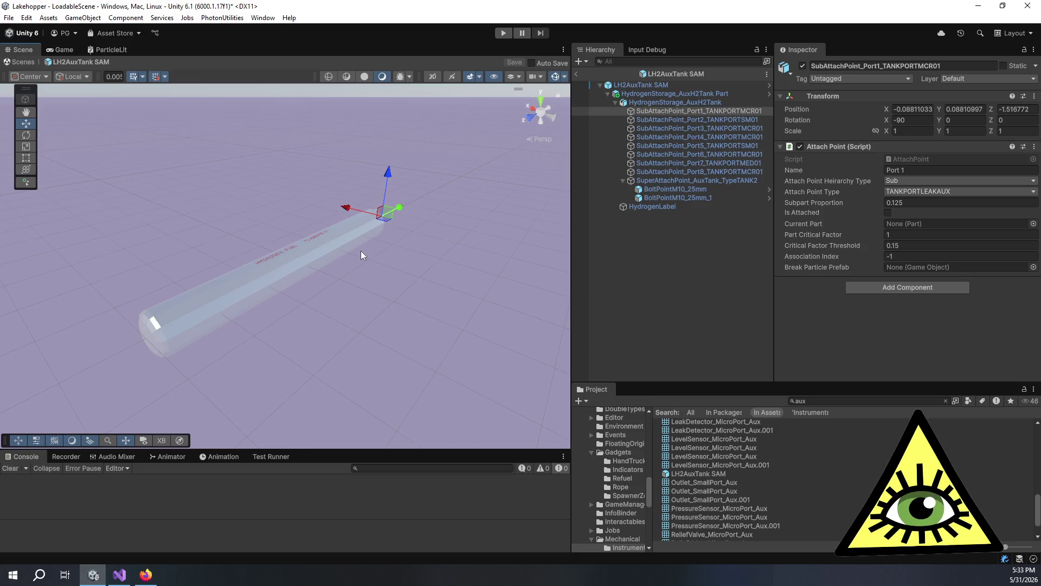
click(933, 243)
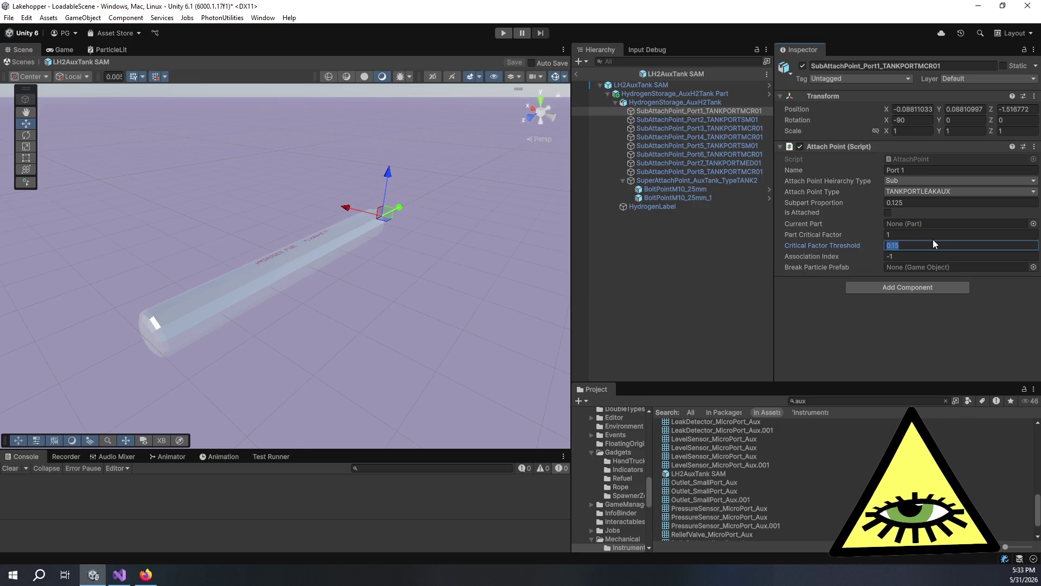
click(933, 236)
click(931, 245)
click(932, 245)
drag(907, 248, 894, 250)
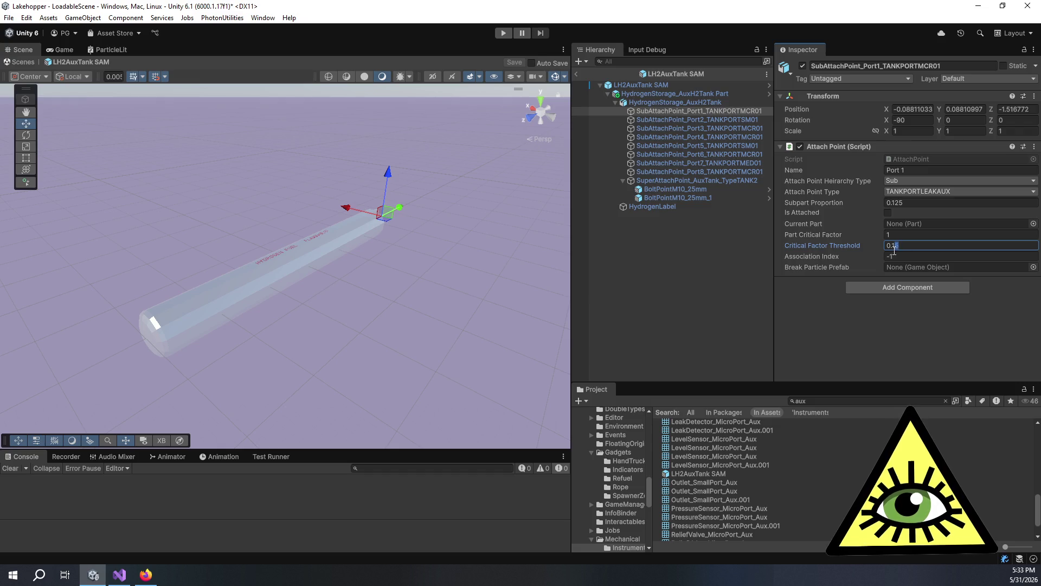
click(921, 245)
drag(921, 246, 866, 247)
click(912, 247)
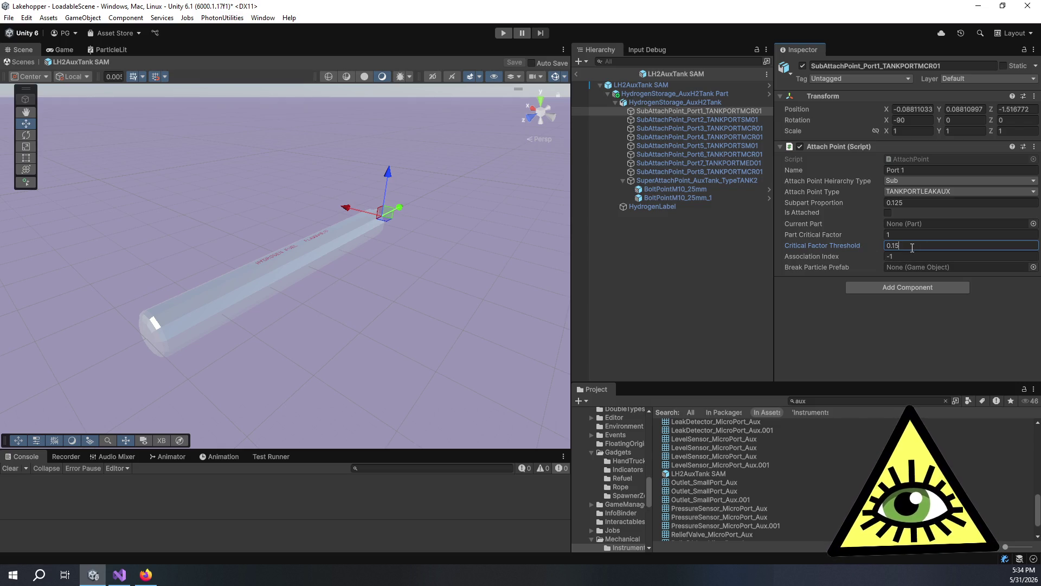
drag(890, 247, 882, 250)
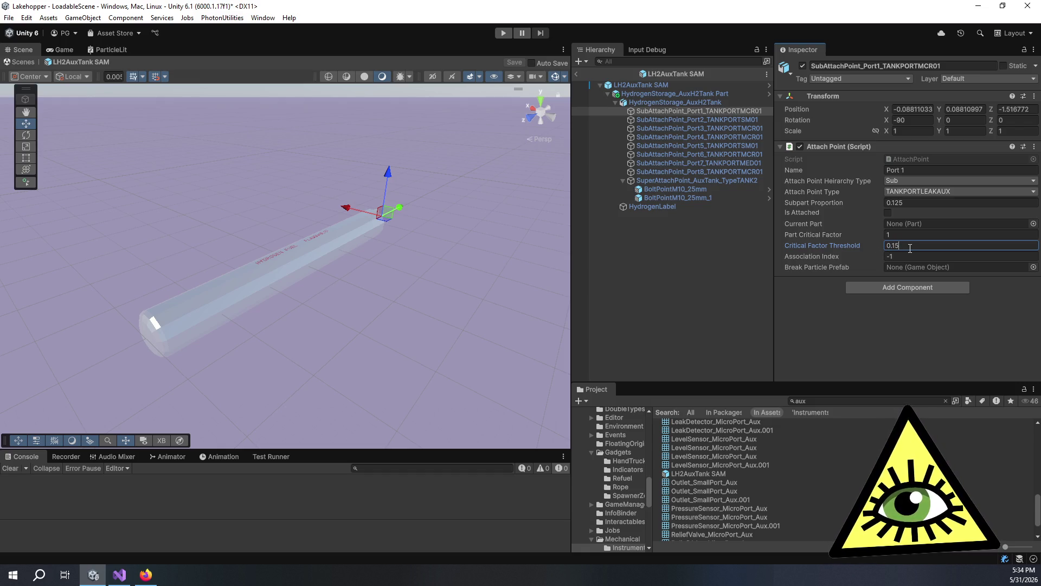
drag(897, 249, 894, 247)
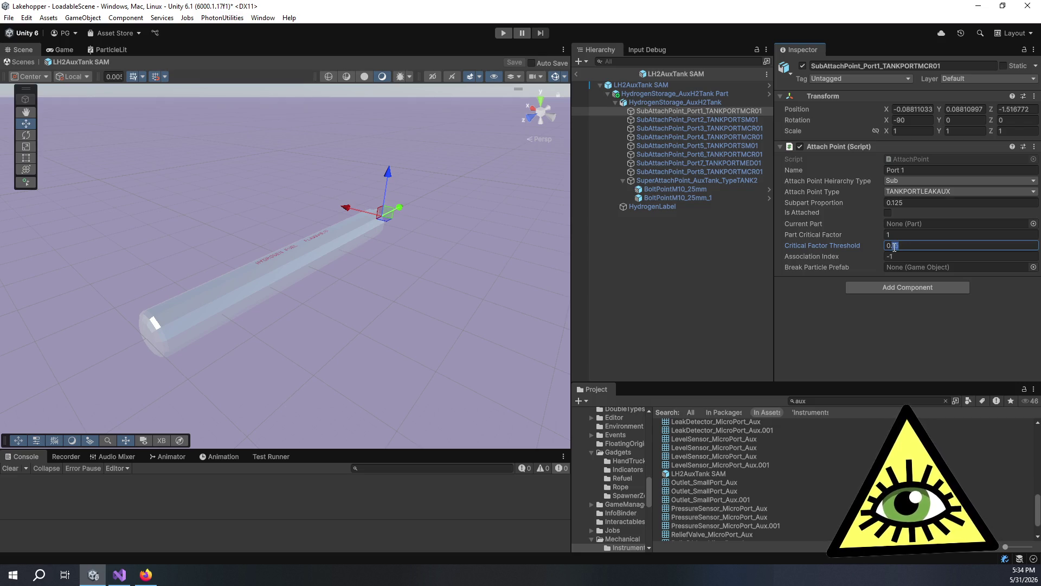
text(5)
click(902, 246)
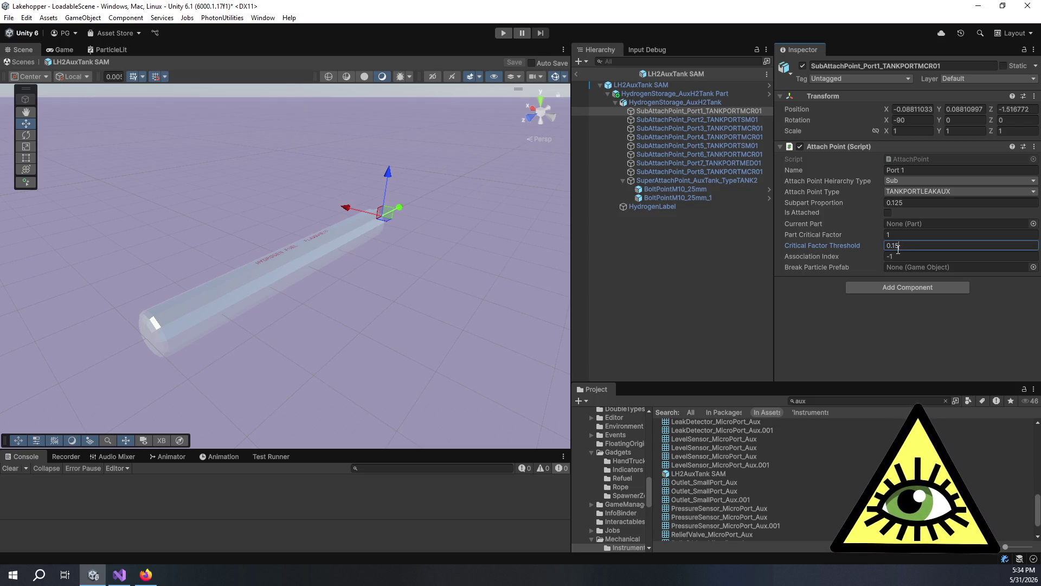
drag(892, 247, 904, 250)
click(903, 250)
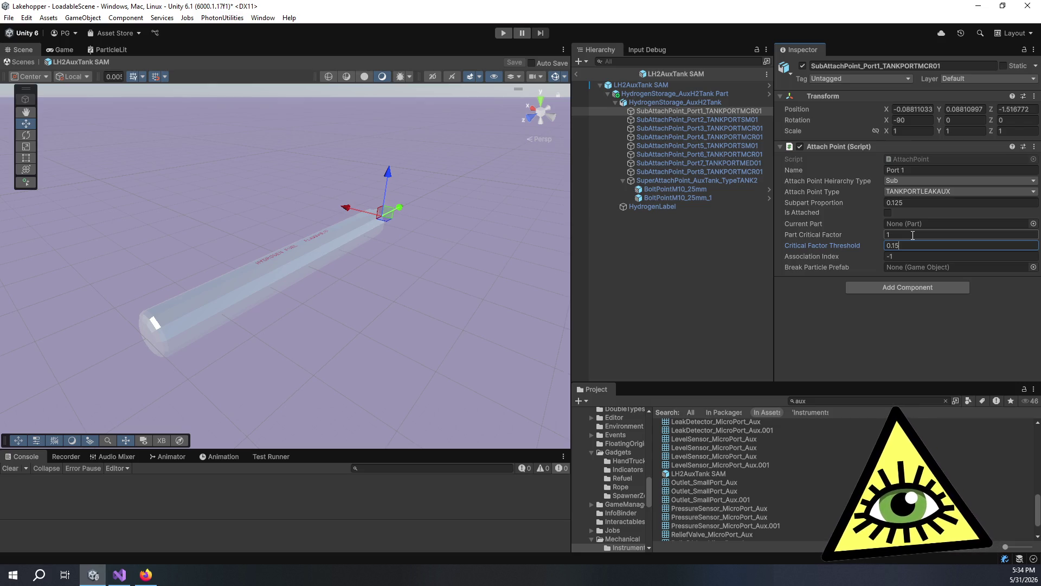
click(912, 234)
mouse_move(442, 286)
mouse_down()
mouse_move(464, 307)
mouse_move(325, 277)
mouse_move(111, 260)
mouse_move(373, 314)
mouse_move(276, 294)
mouse_move(356, 328)
mouse_move(235, 307)
mouse_move(358, 308)
mouse_move(311, 306)
mouse_move(325, 299)
mouse_up()
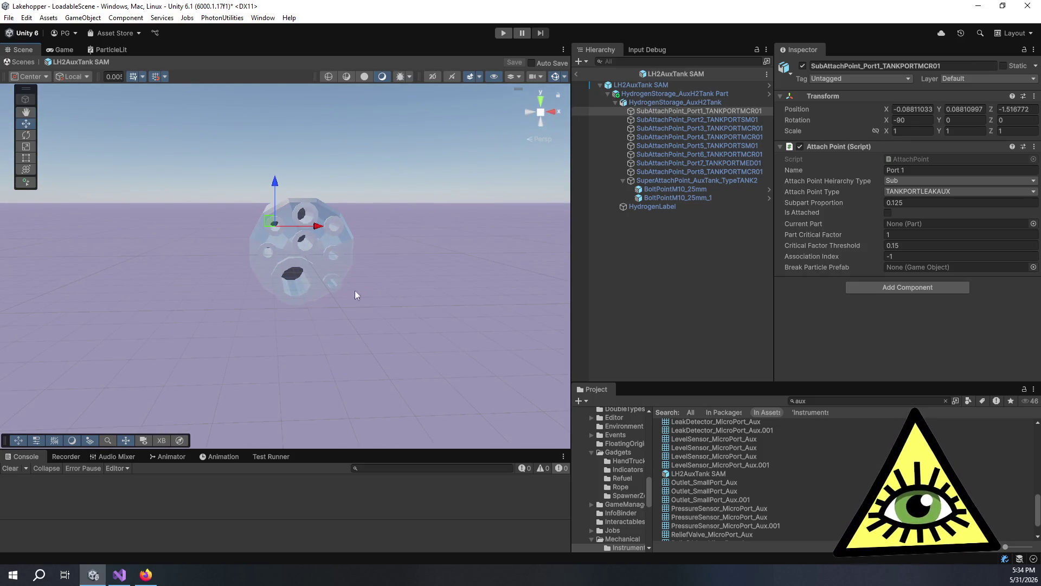
Step: Re-enter 1 as Part Critical Factor and move on to Critical Factor Threshold
click(911, 237)
text(1)
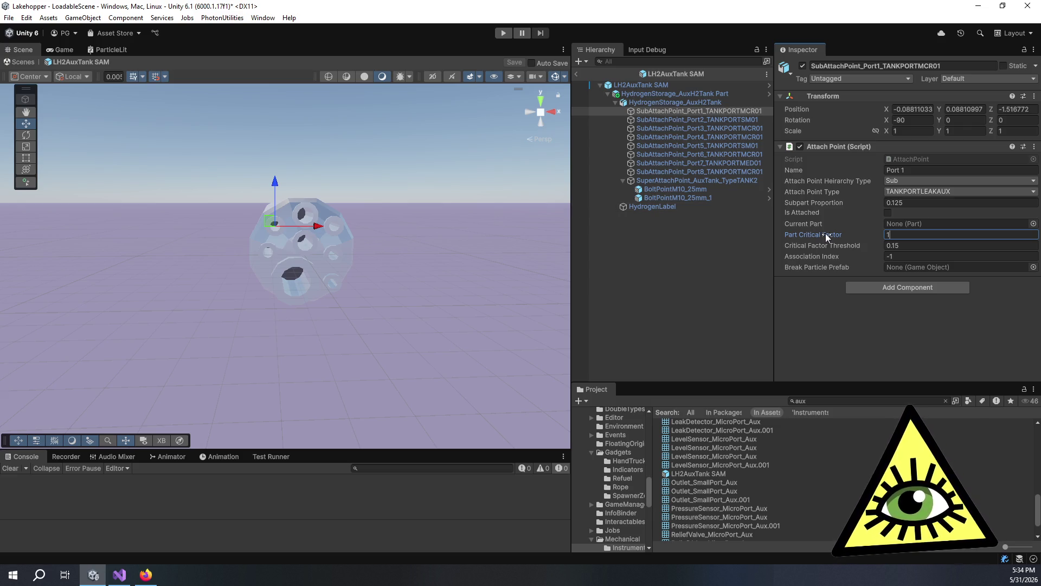
click(920, 242)
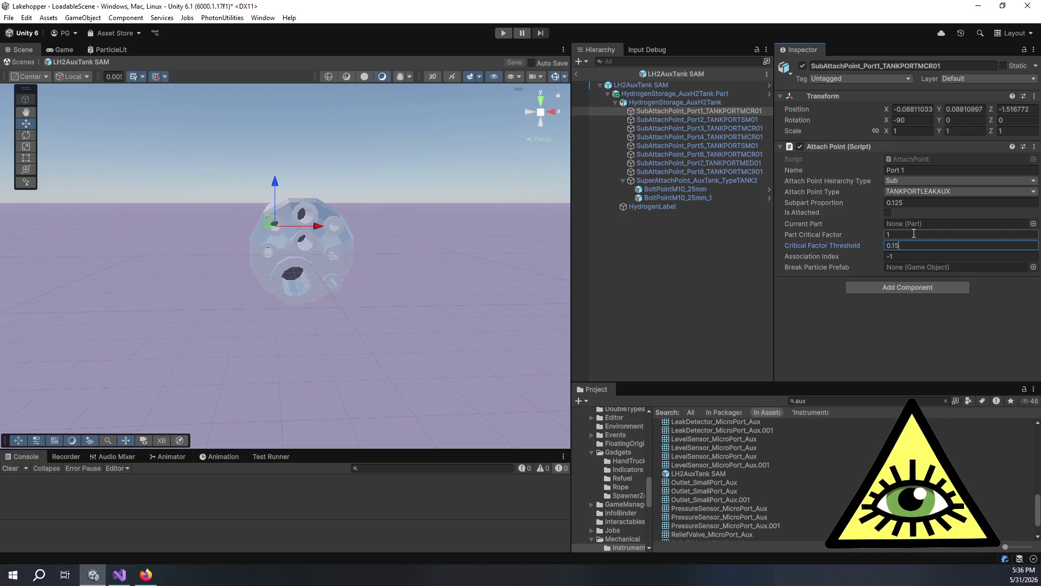
Step: Select HydrogenStorage_AuxH2Tank Part and open its HydrogenTankPart script
click(671, 101)
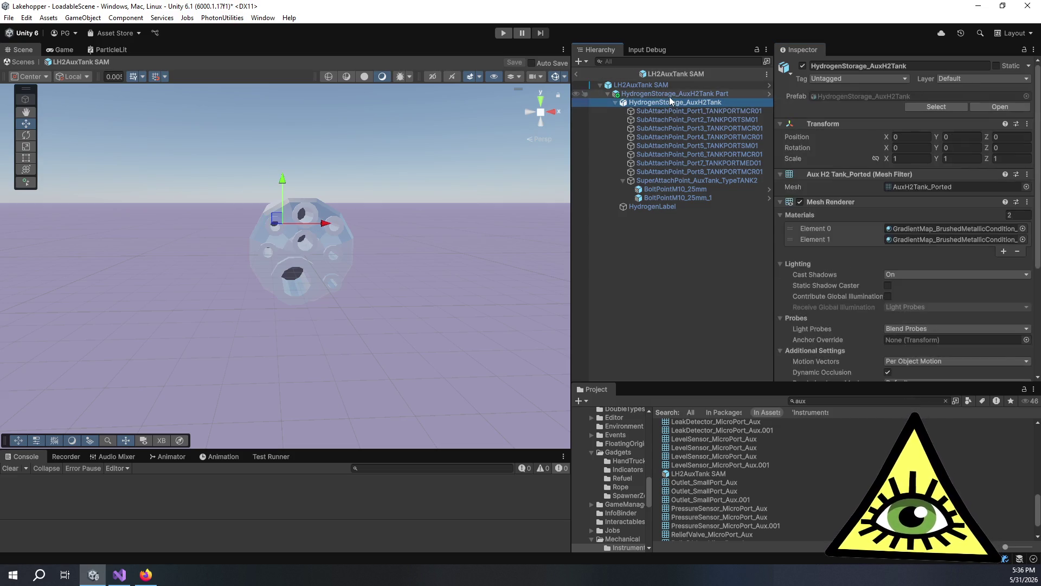
click(671, 95)
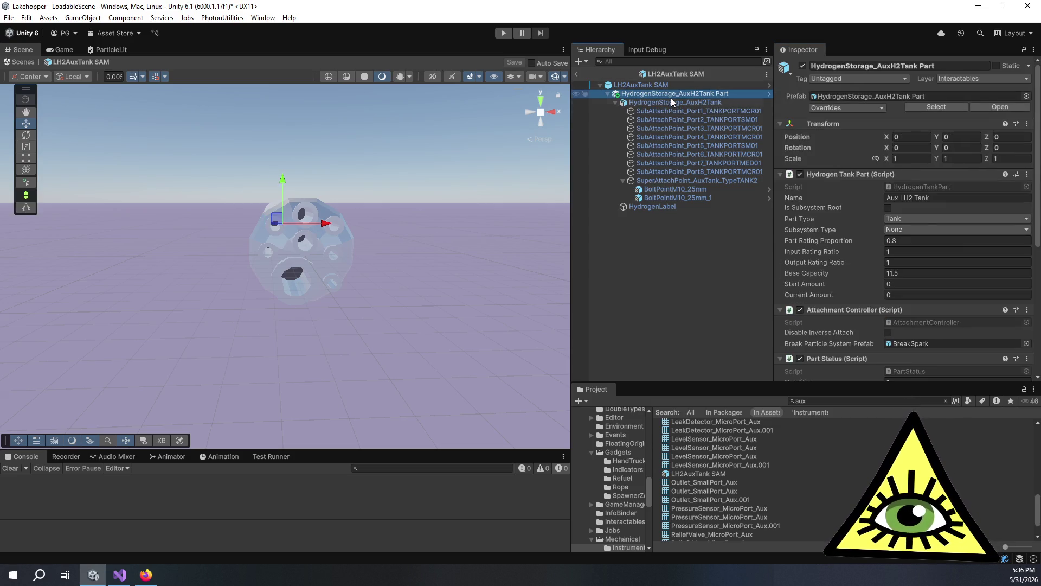
click(919, 188)
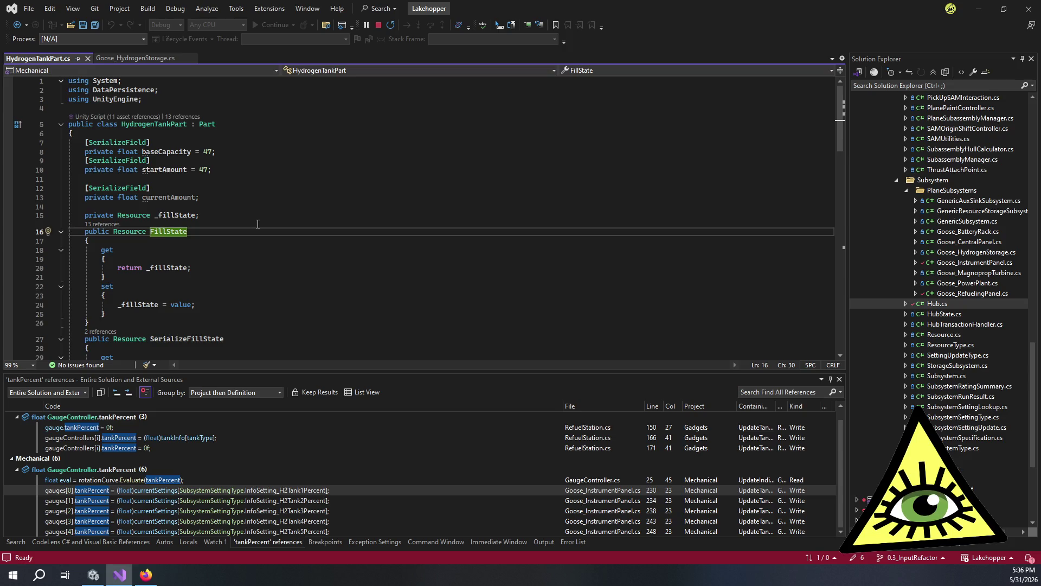
Step: Read through InitFillState in HydrogenTankPart.cs, highlighting the baseCapacity and _fillState uses
scroll(258, 224, down, 7)
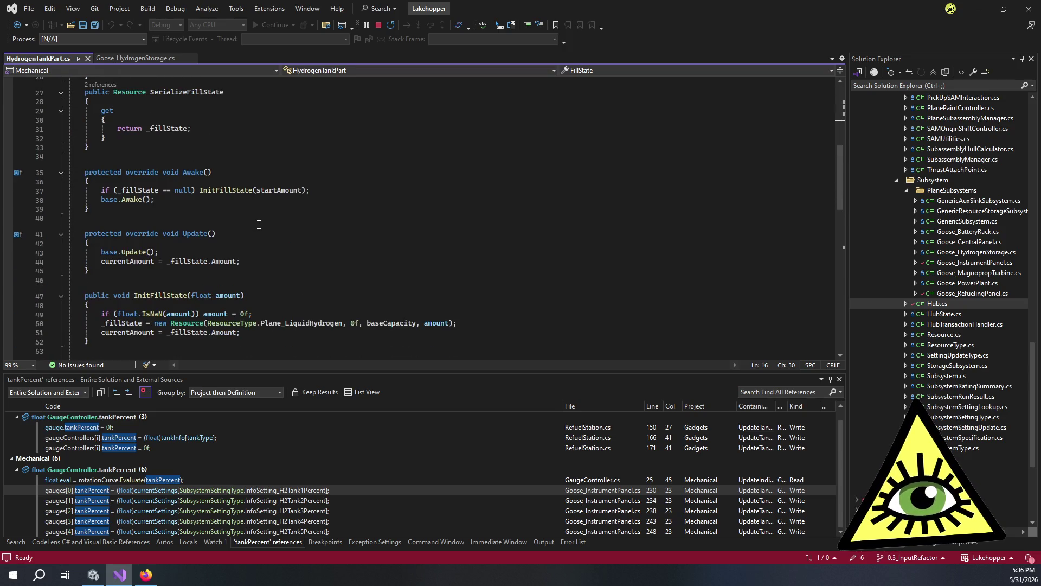
click(288, 313)
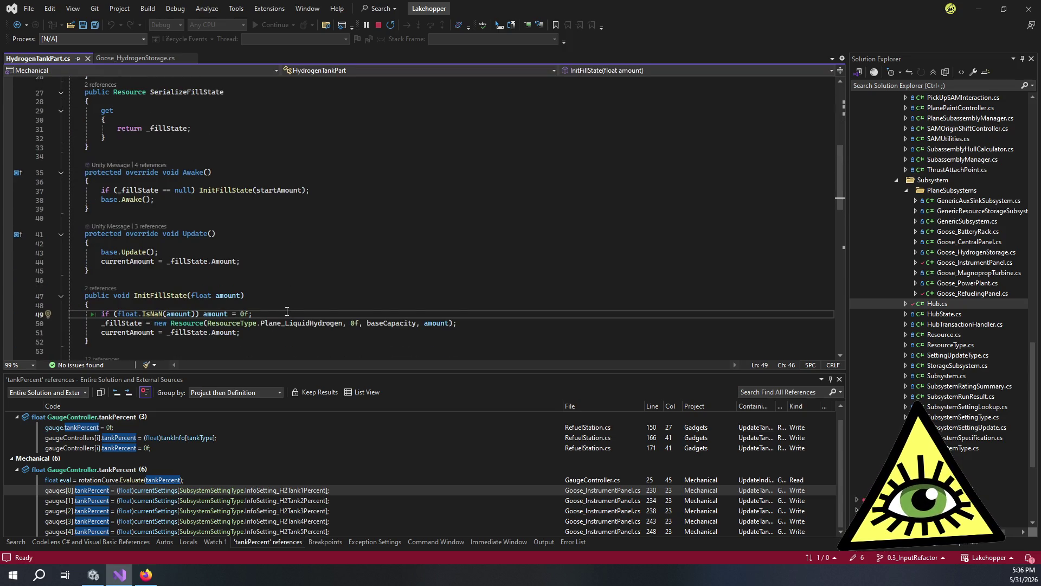
scroll(287, 311, down, 2)
click(276, 277)
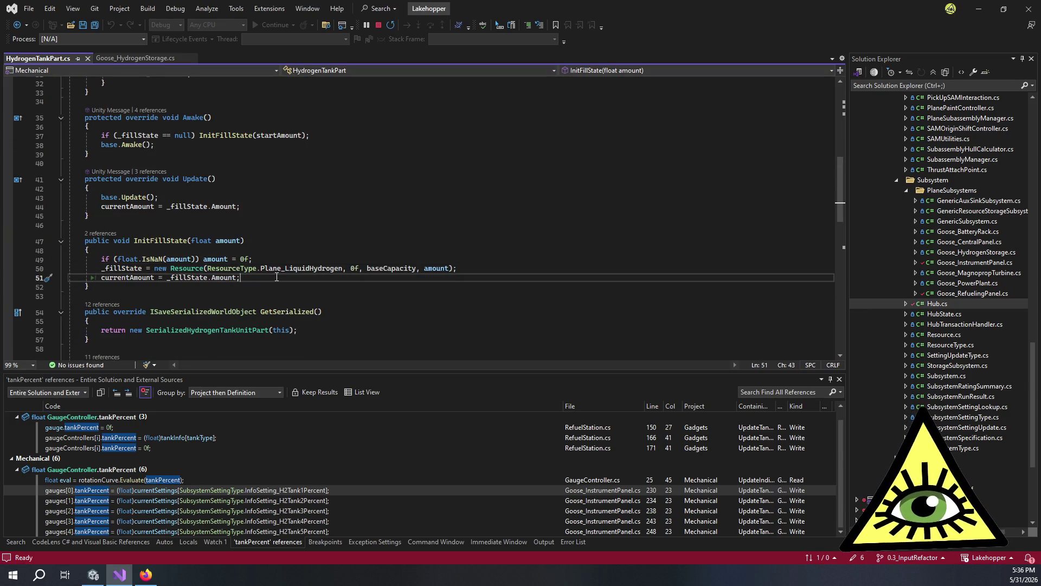
scroll(278, 274, up, 10)
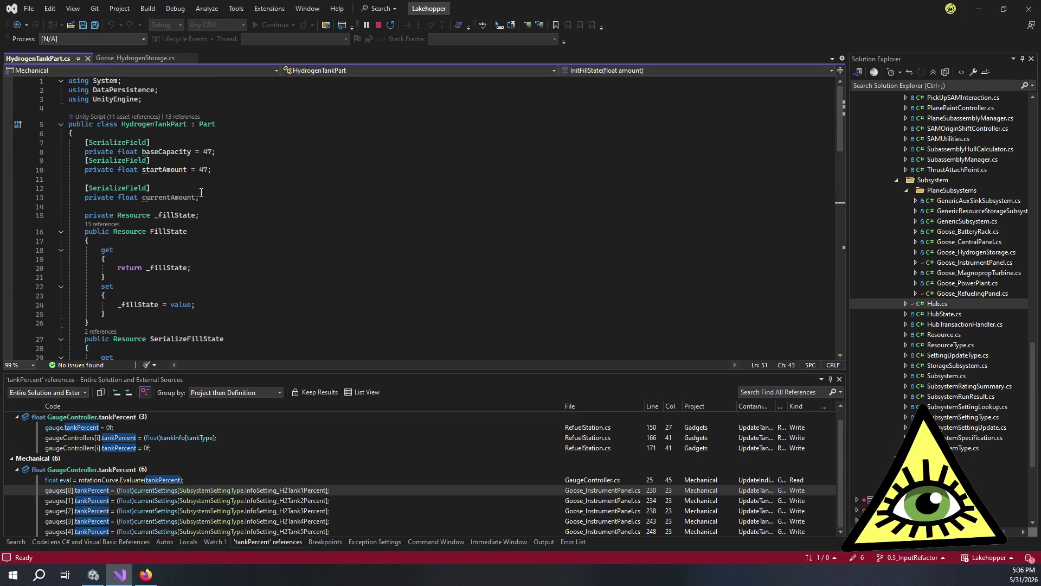
click(176, 151)
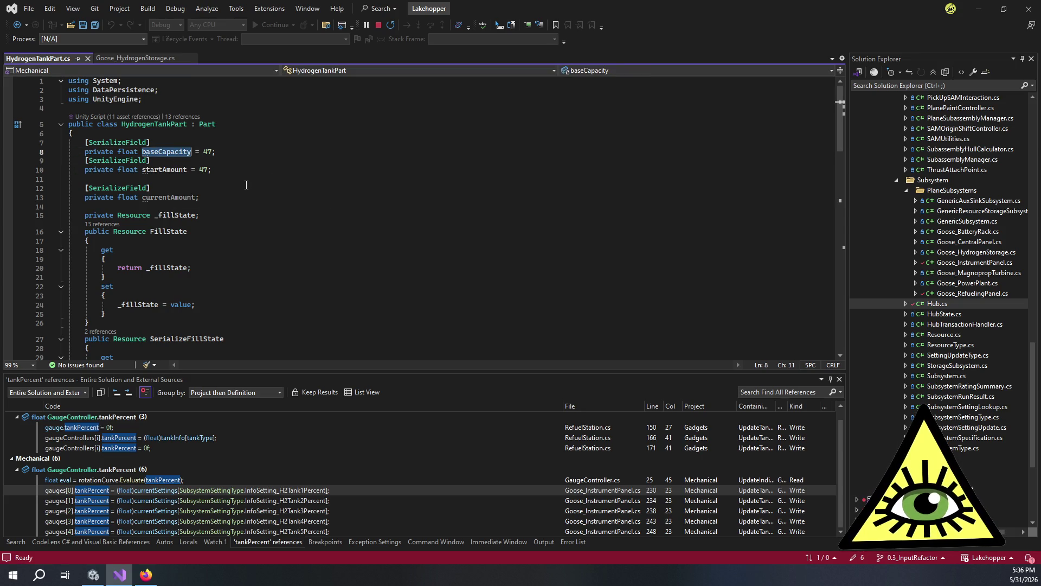
scroll(251, 190, down, 1)
scroll(250, 190, down, 1)
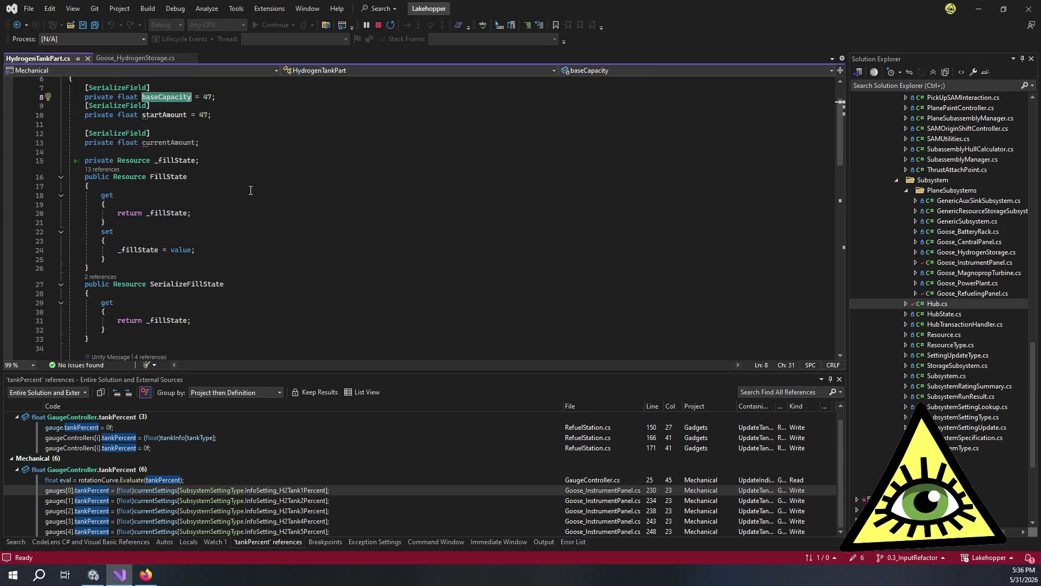
scroll(250, 190, down, 7)
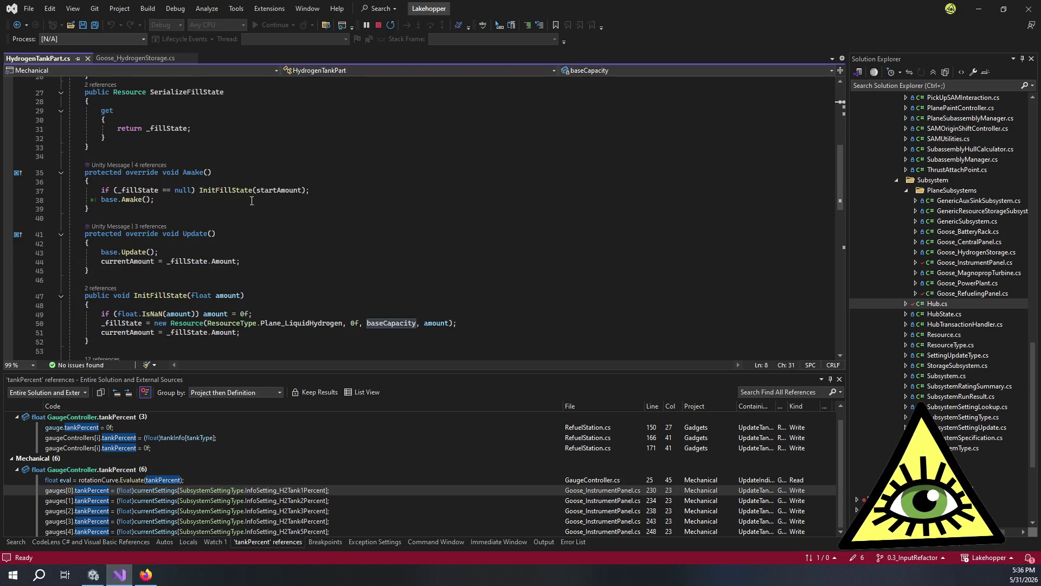
scroll(268, 224, down, 2)
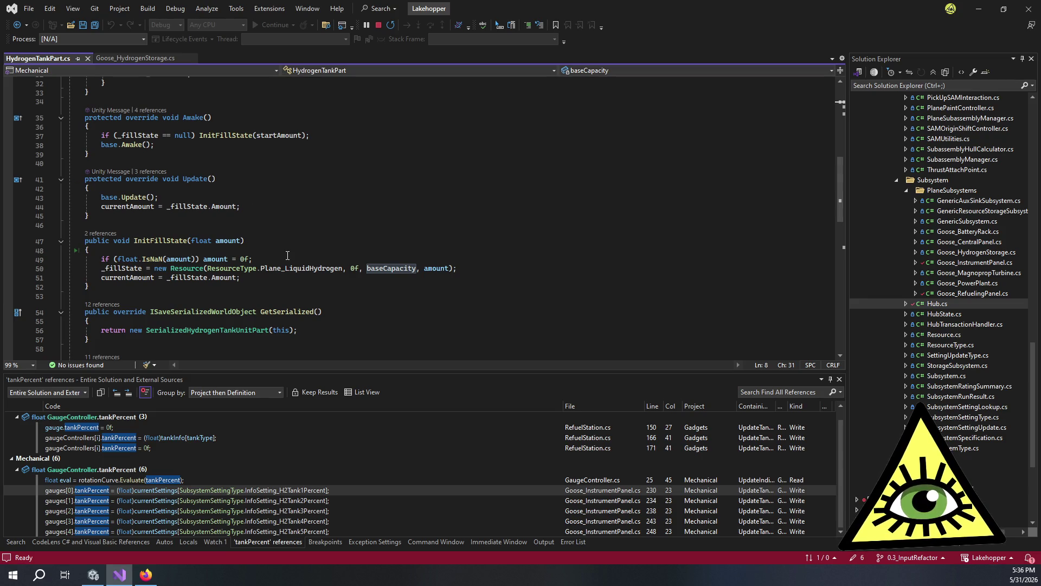
double_click(122, 268)
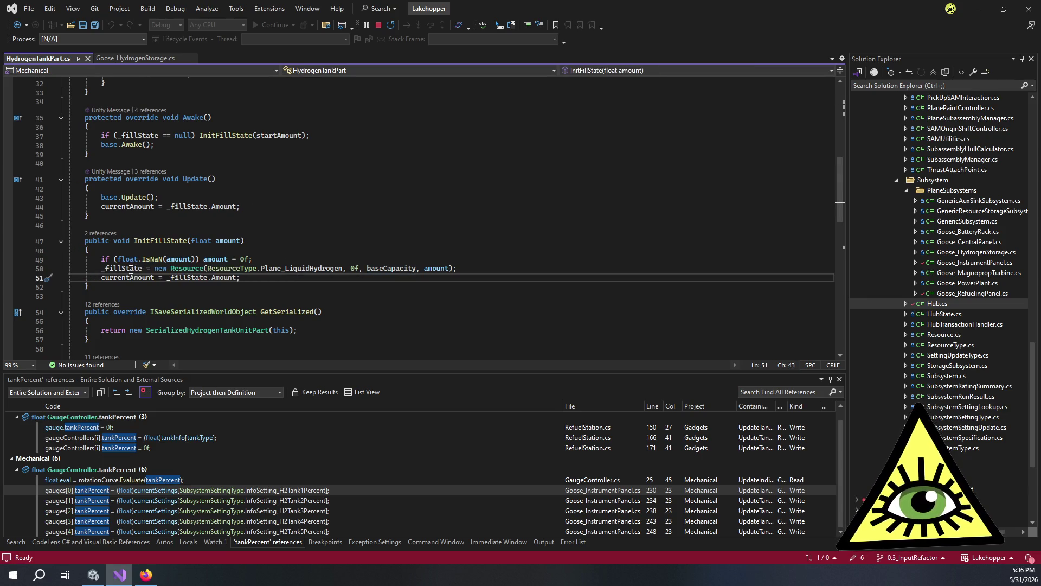
scroll(264, 274, down, 1)
scroll(266, 274, down, 4)
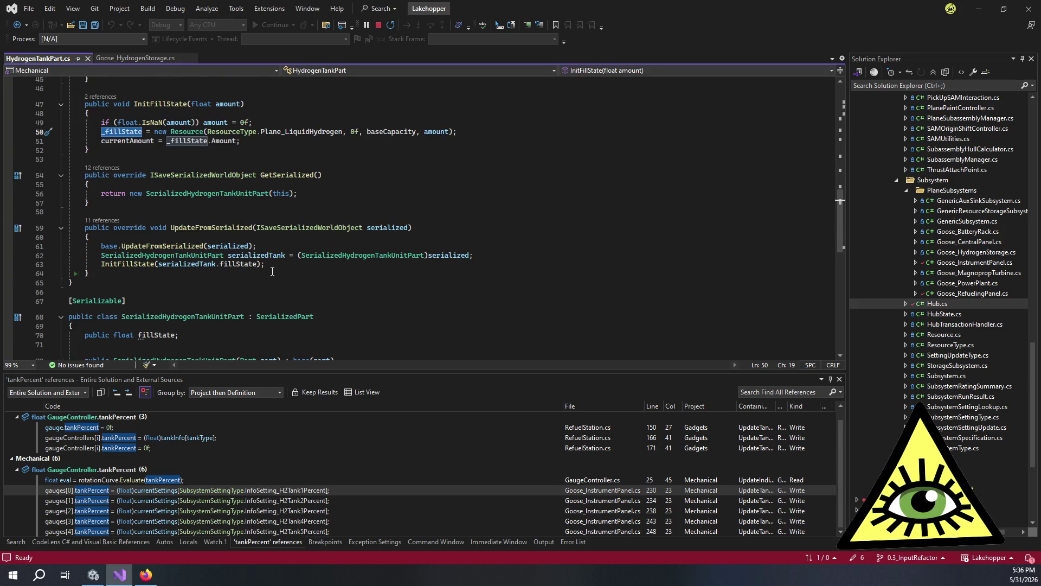
scroll(273, 270, down, 7)
scroll(276, 268, up, 12)
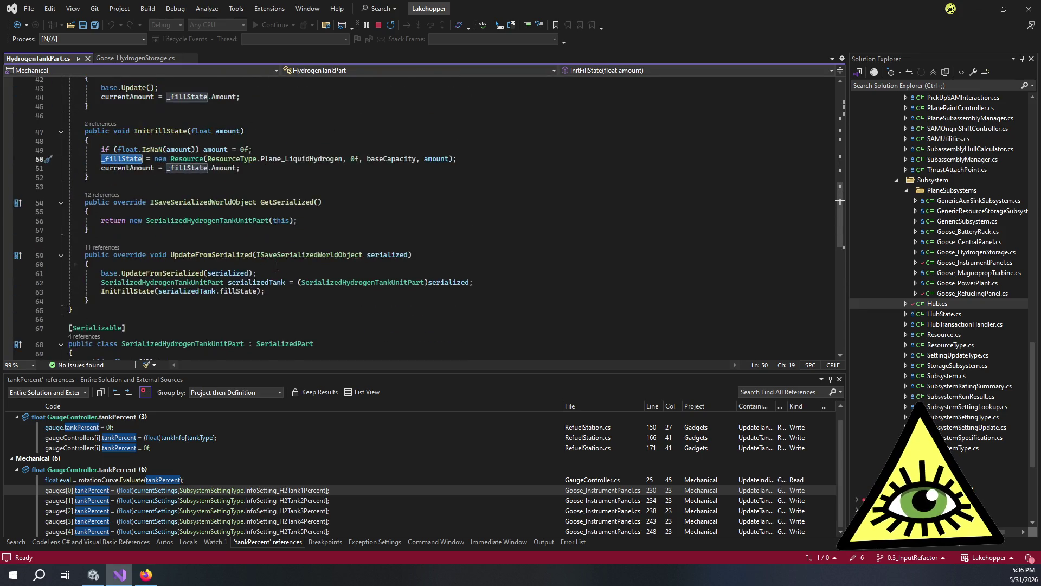
scroll(277, 266, up, 9)
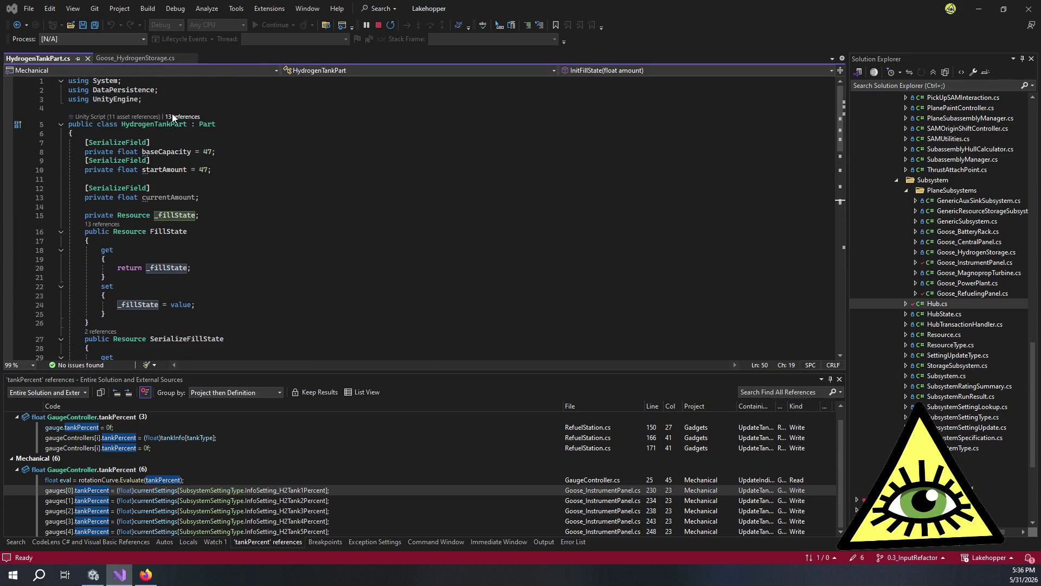
Step: Dock the 13 HydrogenTankPart references as a list and open the Goose_HydrogenStorage.cs line 168 reference
click(179, 116)
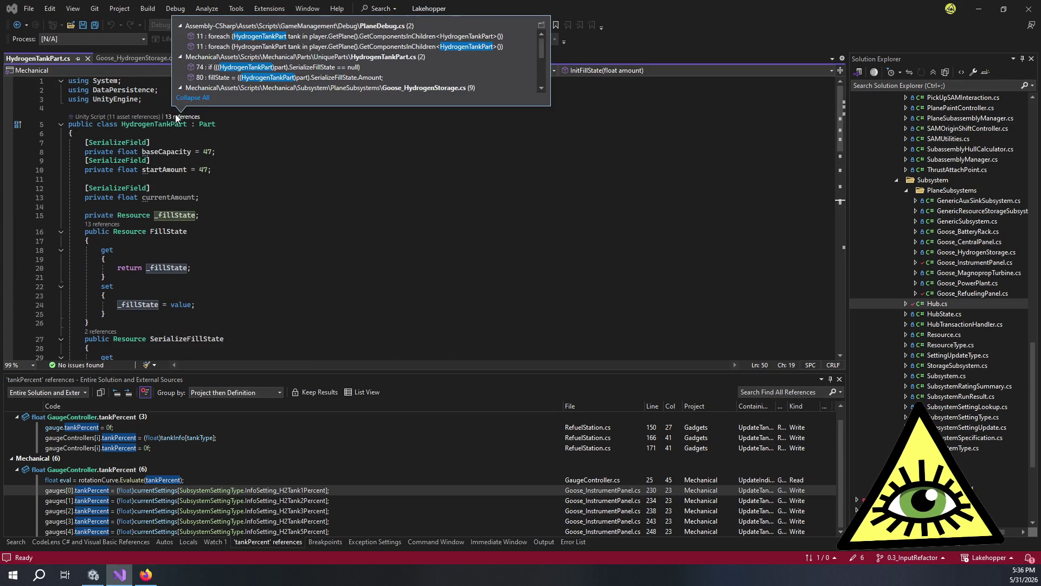
click(542, 25)
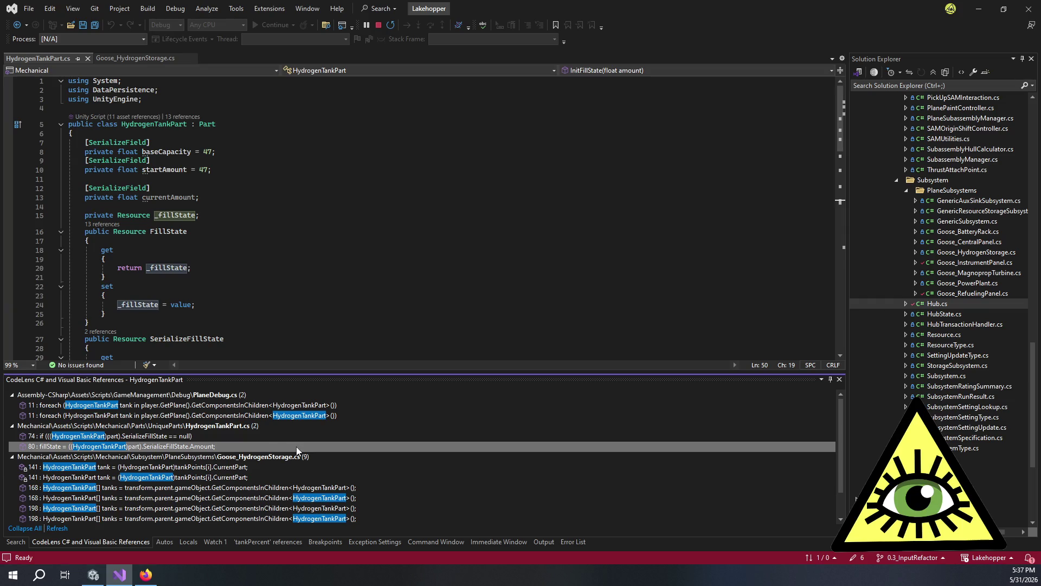
scroll(375, 461, down, 1)
mouse_move(386, 452)
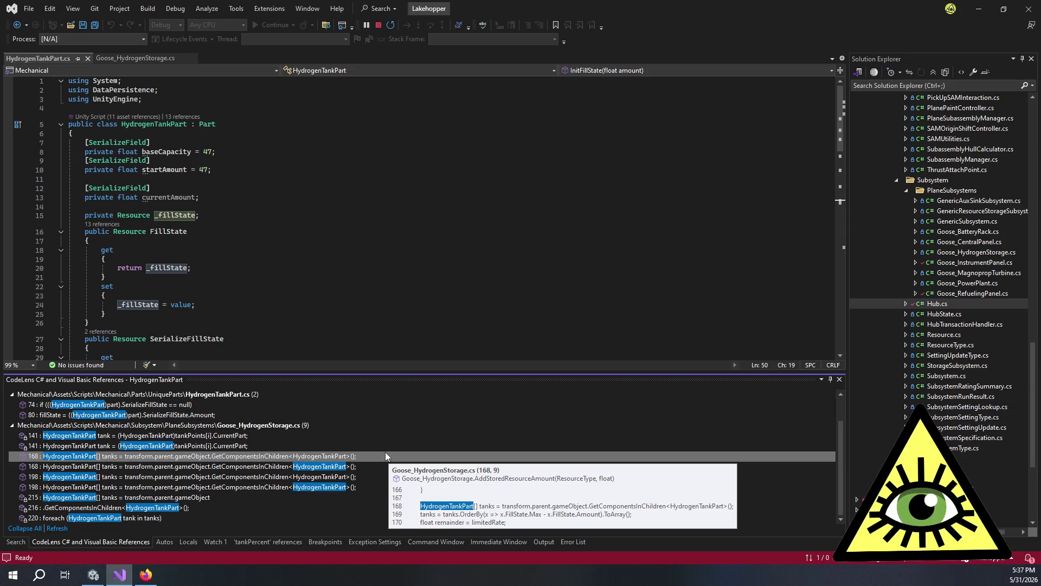
double_click(385, 455)
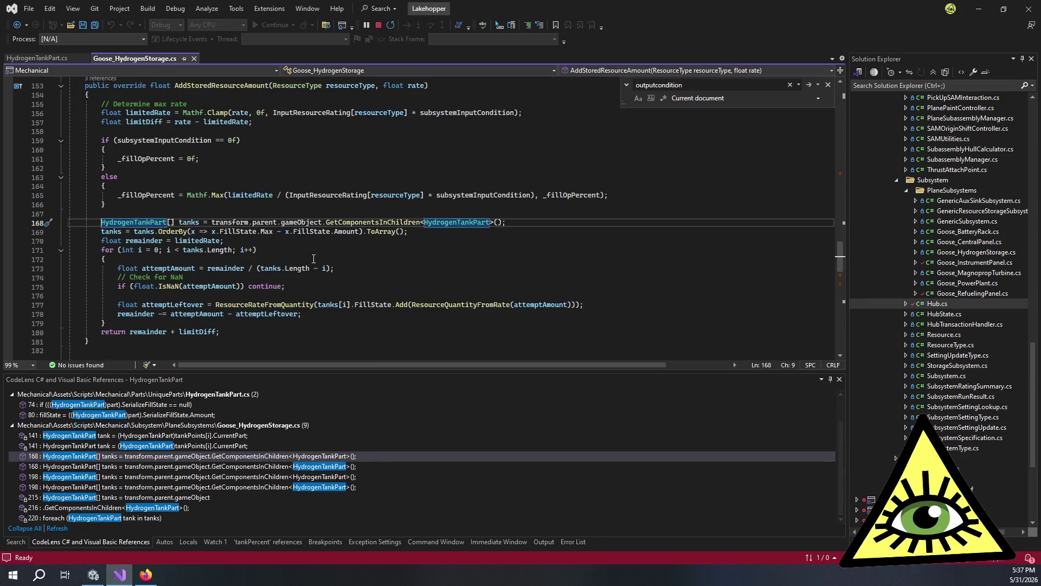
Step: Follow UpdateStoredResourceFromTanks to its definition, then jump from FillState to its definition in HydrogenTankPart.cs
scroll(310, 245, up, 1)
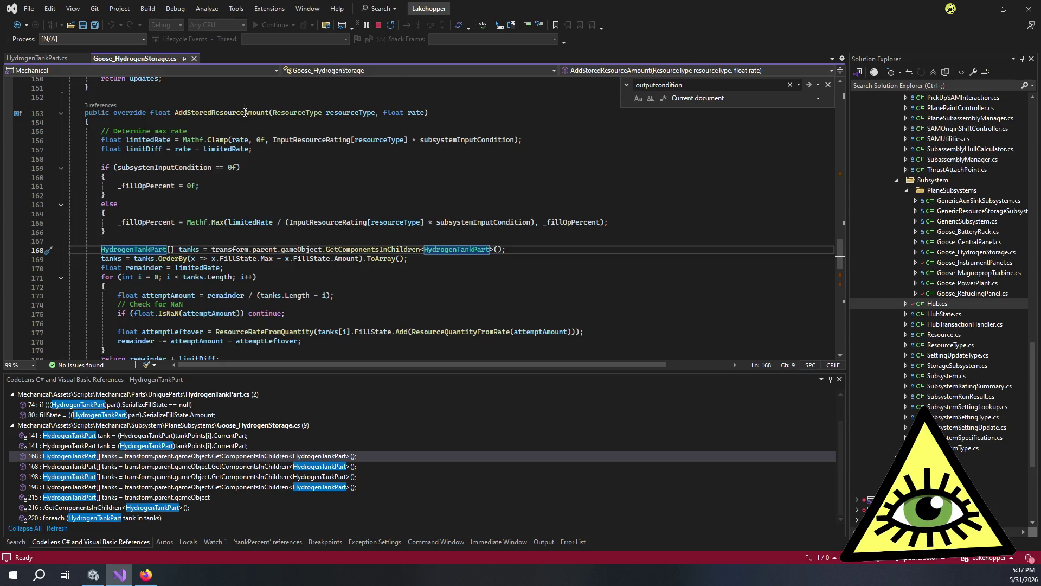
scroll(245, 111, up, 20)
scroll(272, 157, up, 16)
double_click(160, 229)
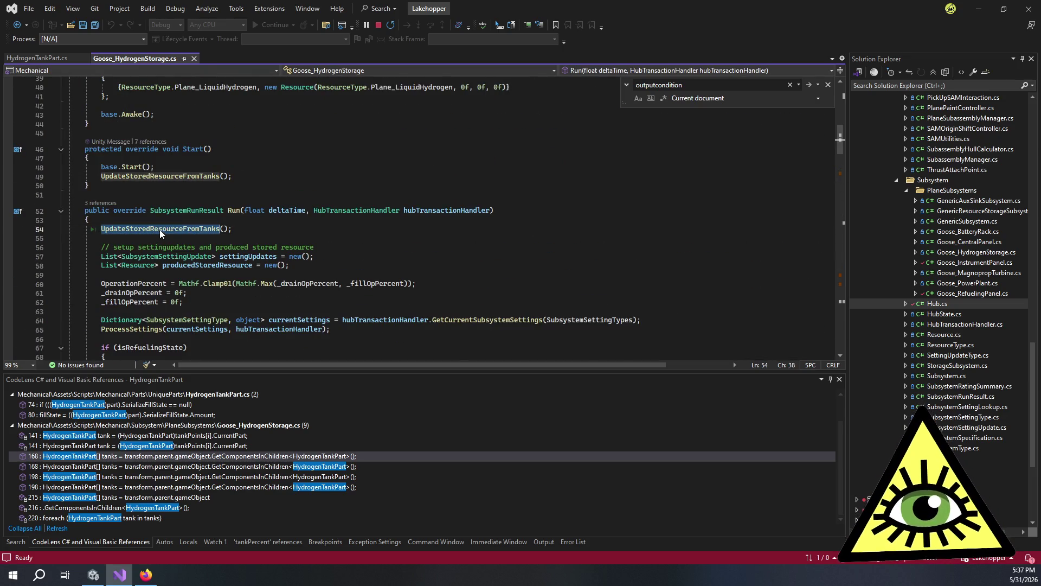
ctrl+click(161, 230)
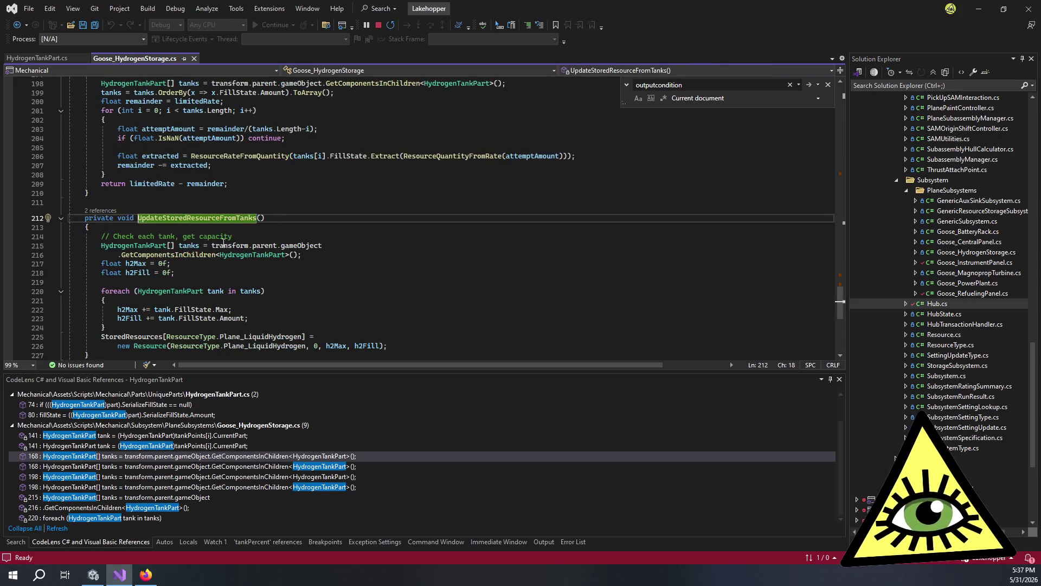
click(200, 245)
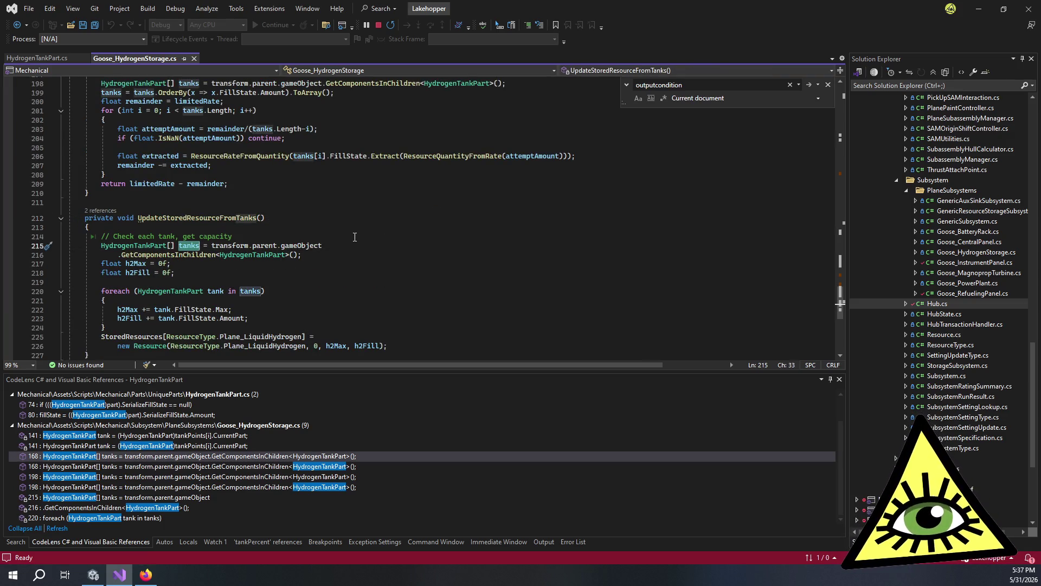
scroll(350, 242, down, 2)
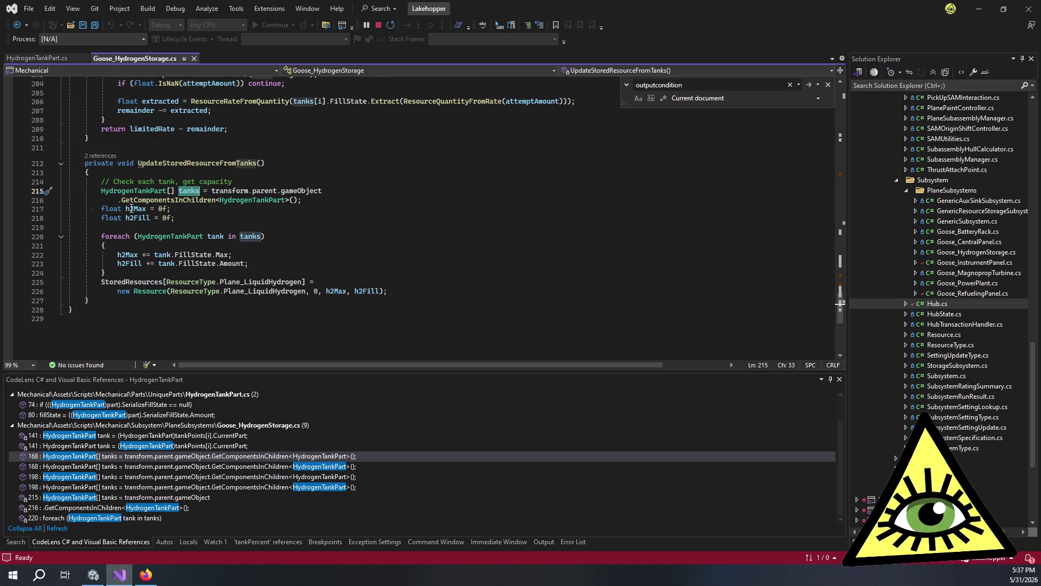
click(254, 253)
key(Left)
key(Left)
key(Left)
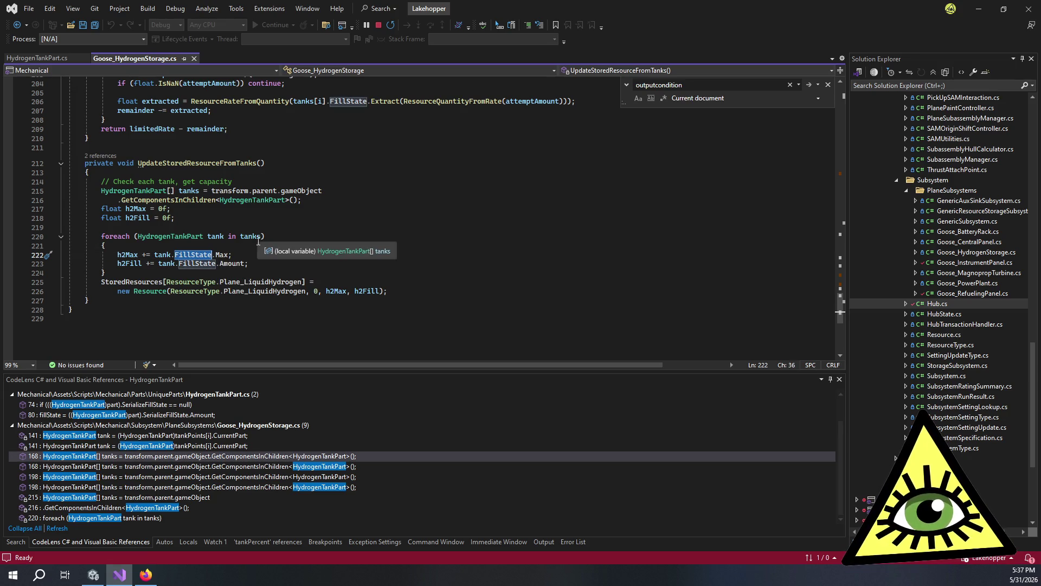
key(F12)
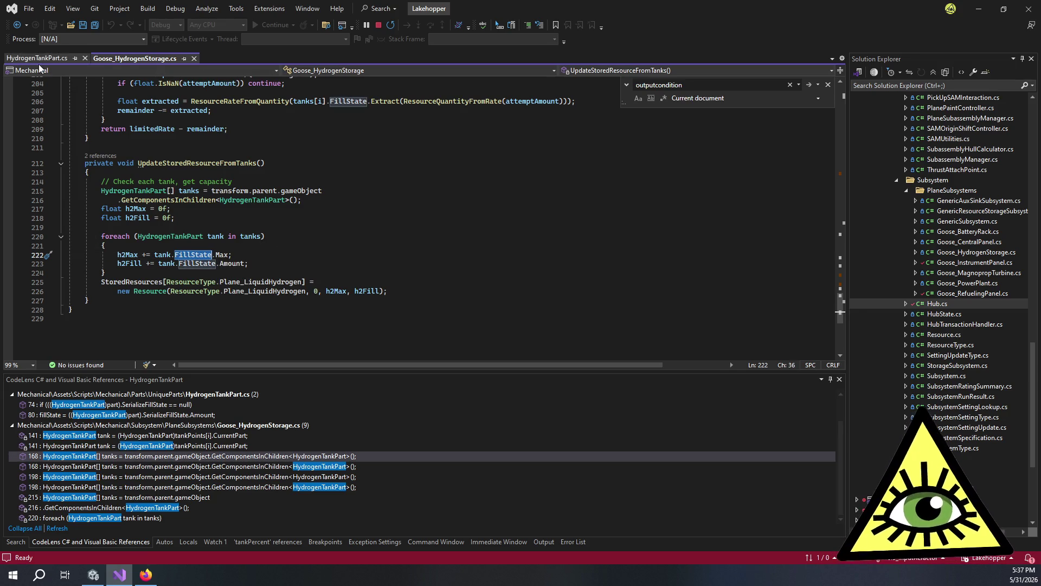
scroll(266, 220, down, 9)
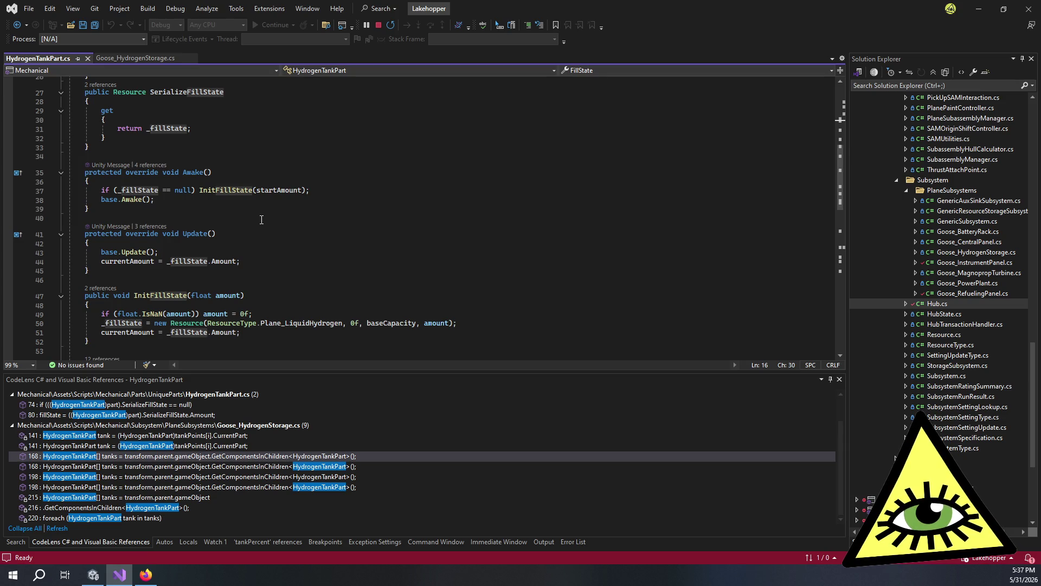
Step: Scroll through HydrogenTankPart.cs, checking the end of InitFillState and GetSerialized
scroll(261, 219, down, 2)
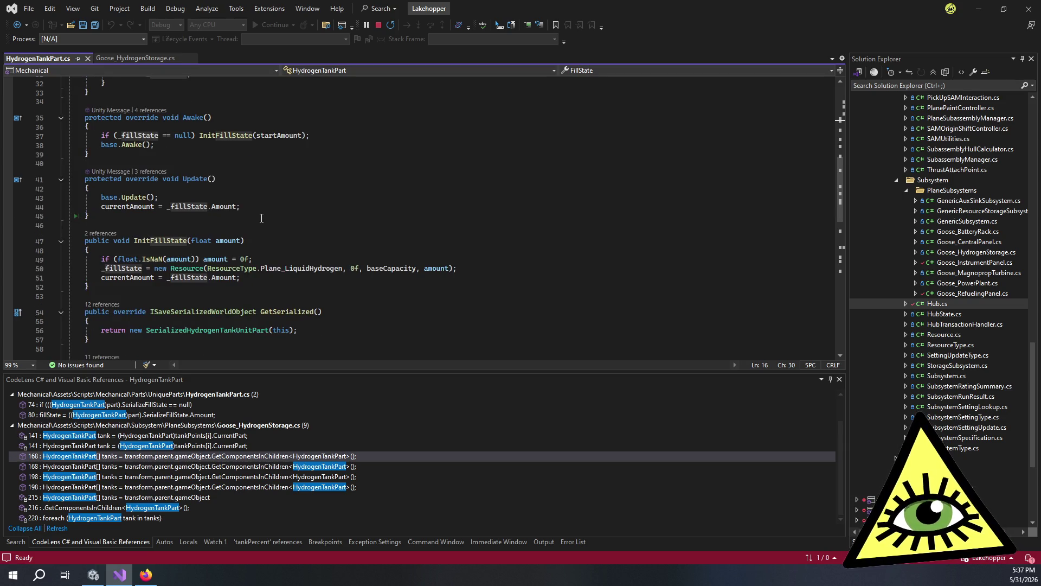
scroll(261, 218, down, 2)
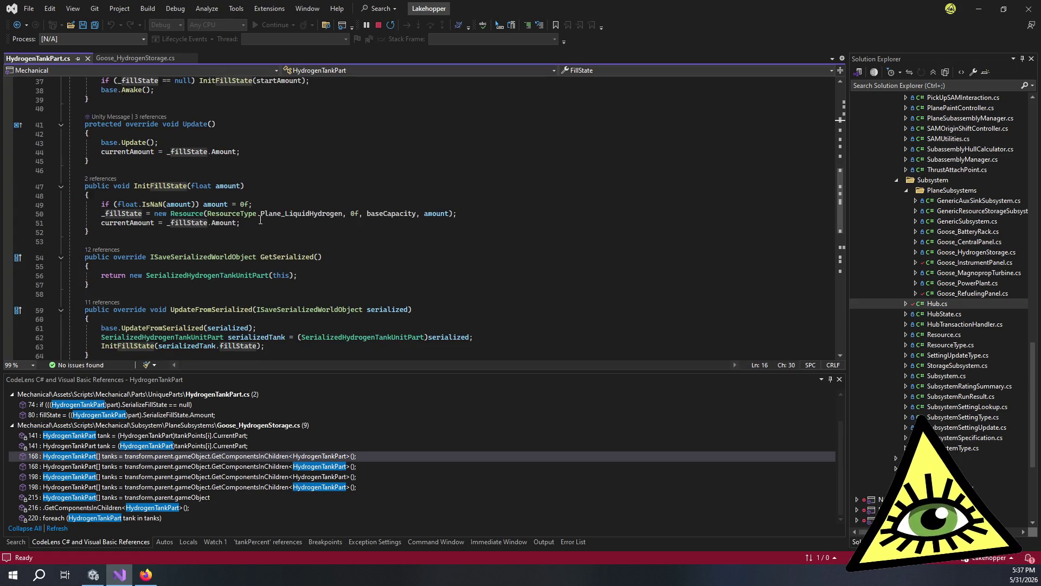
click(251, 221)
scroll(278, 221, down, 3)
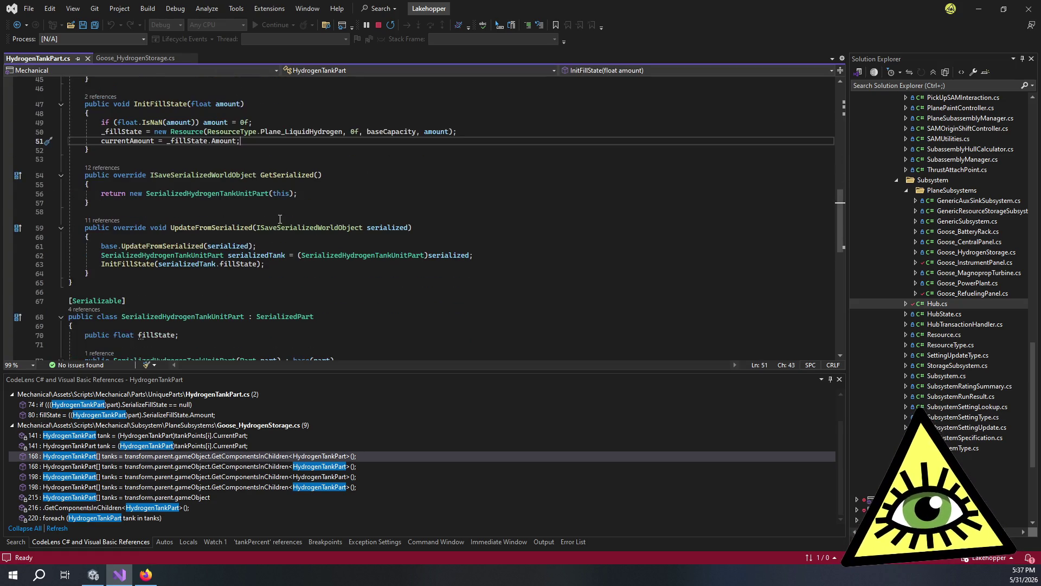
click(312, 206)
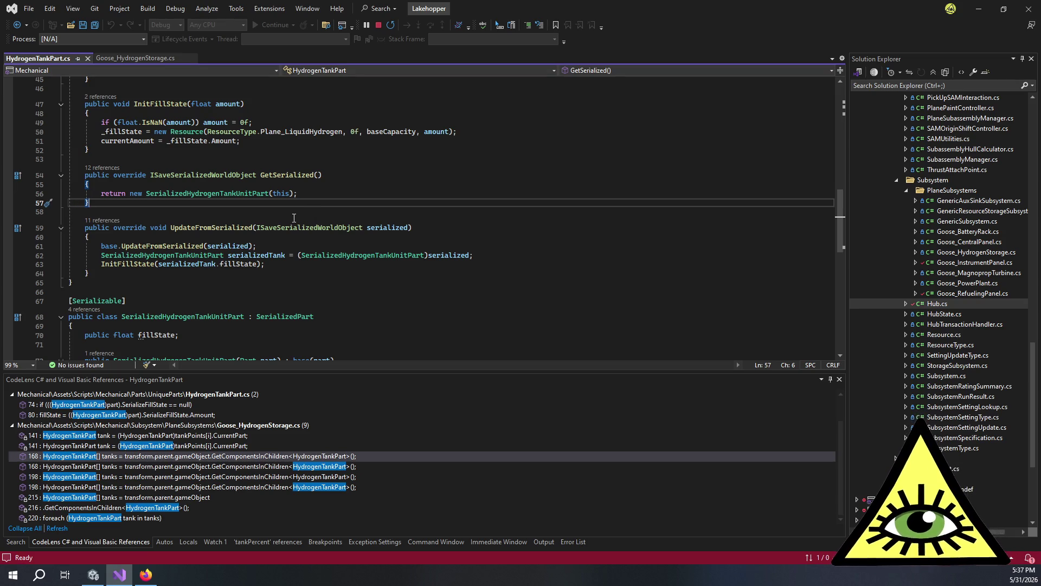
scroll(288, 221, up, 5)
scroll(282, 224, down, 2)
scroll(281, 225, down, 12)
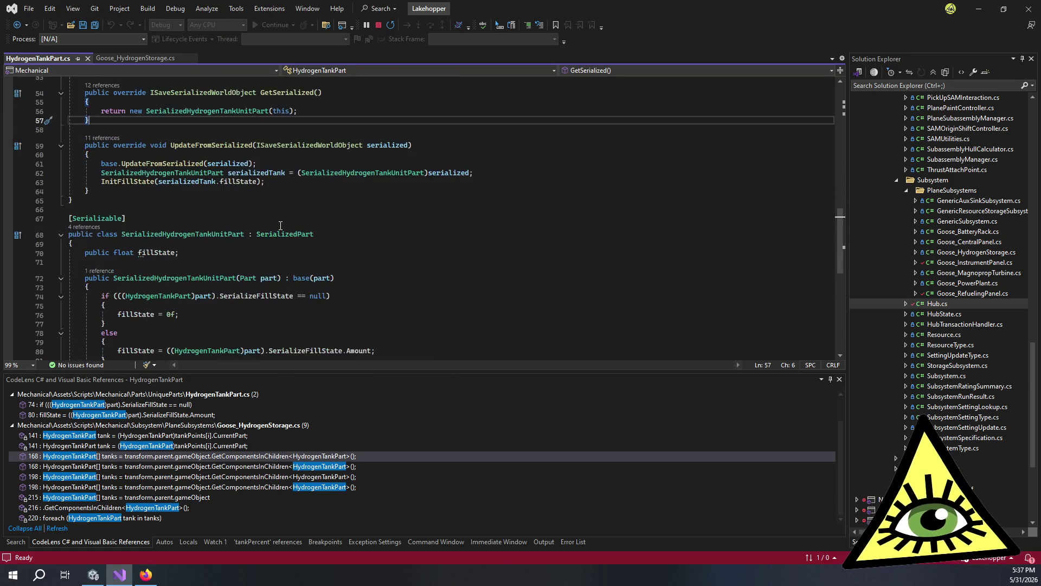
scroll(281, 225, up, 5)
scroll(280, 225, up, 7)
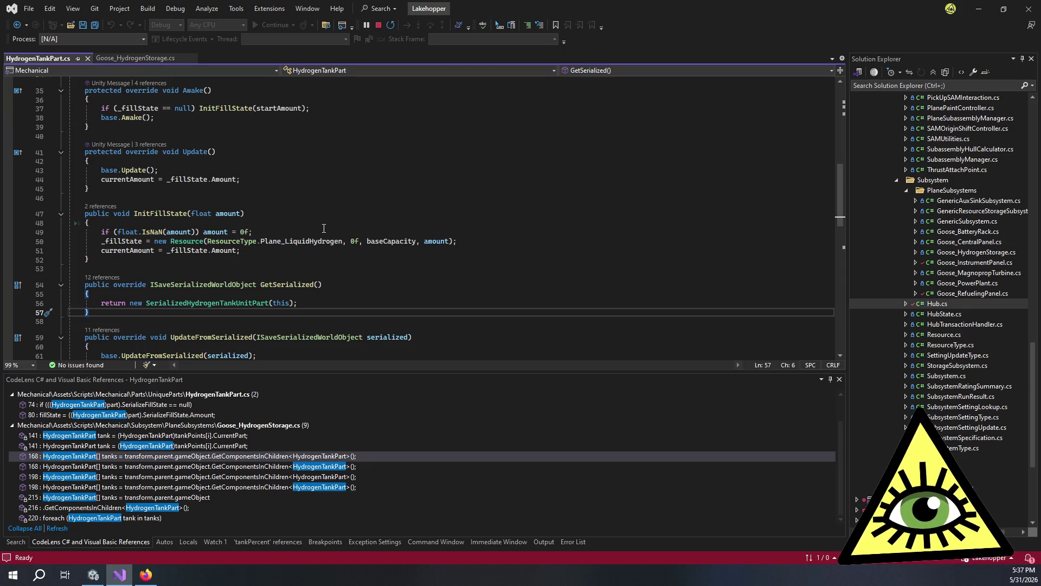
Step: Highlight baseCapacity and _fillState in InitFillState, then switch to the Lakehopper Trello board
double_click(391, 241)
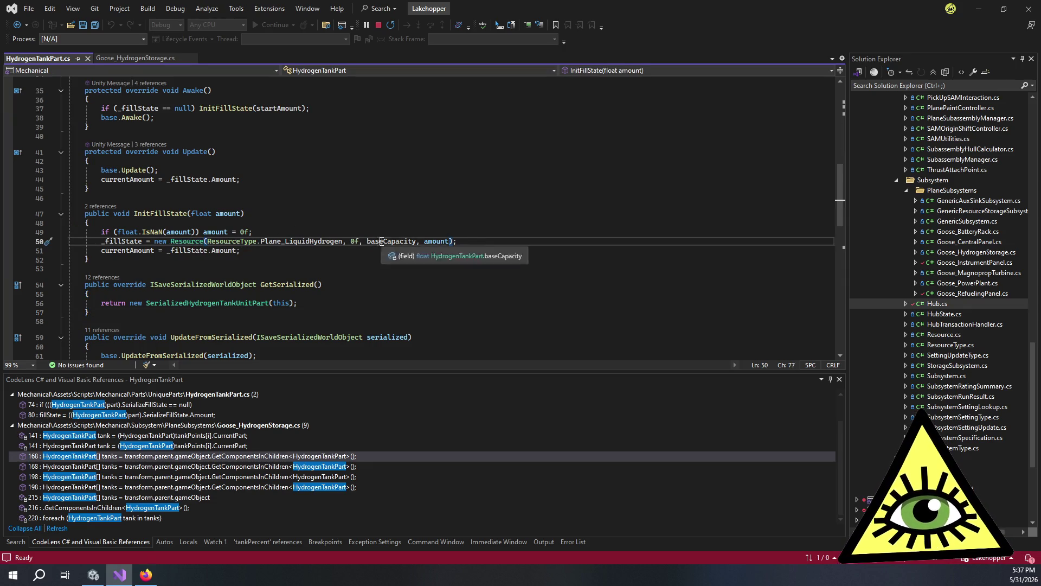
double_click(121, 240)
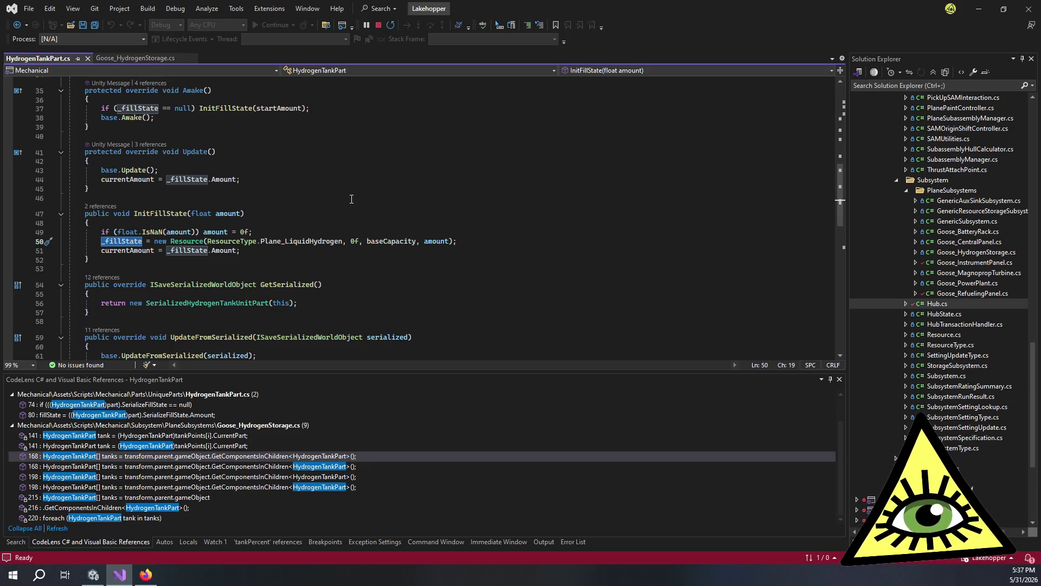
scroll(387, 236, down, 6)
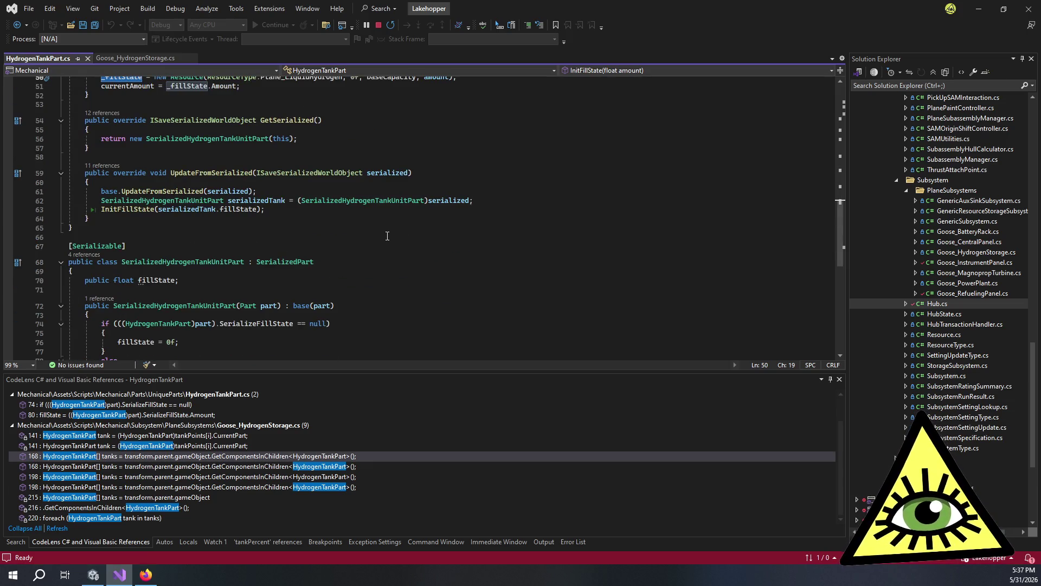
scroll(387, 235, down, 4)
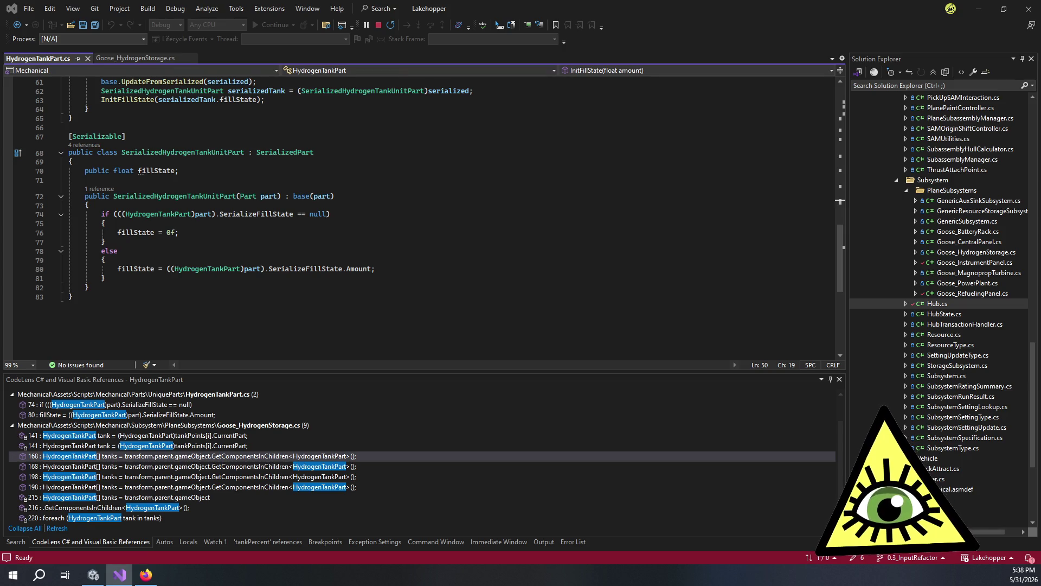
key(alt+Tab)
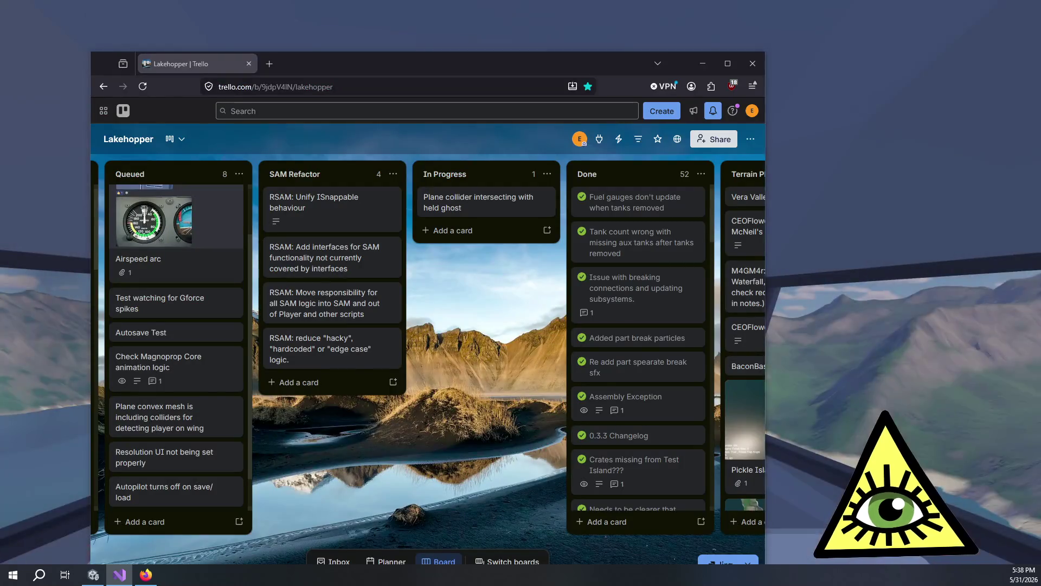
Step: Add an In Progress card titled 'Tank condition needs to be on a per tank basis'
click(451, 231)
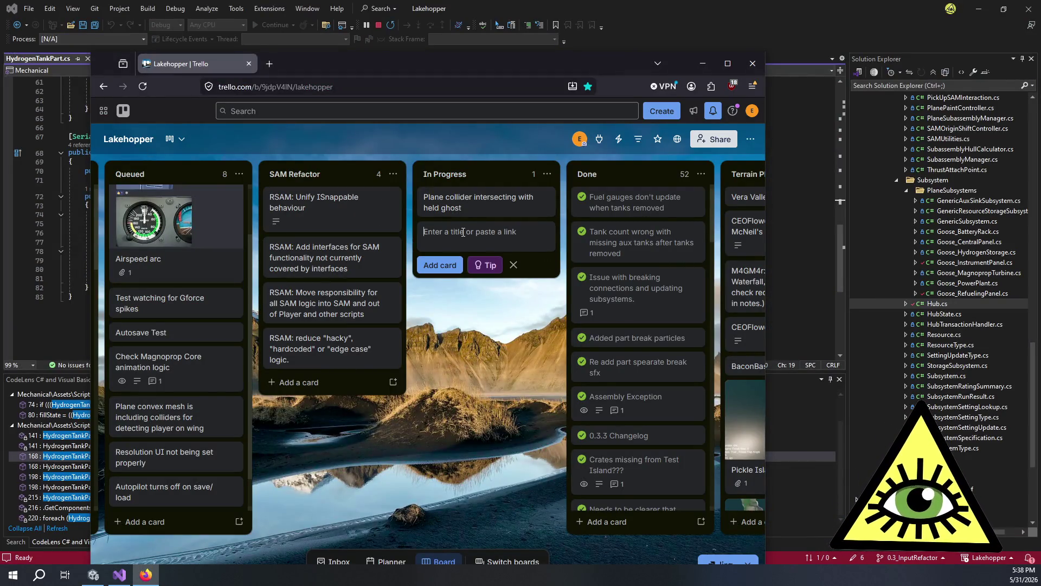
text(Test)
key(BackSpace)
key(BackSpace)
key(BackSpace)
text(Tank conditions)
key(BackSpace)
text(needs to be)
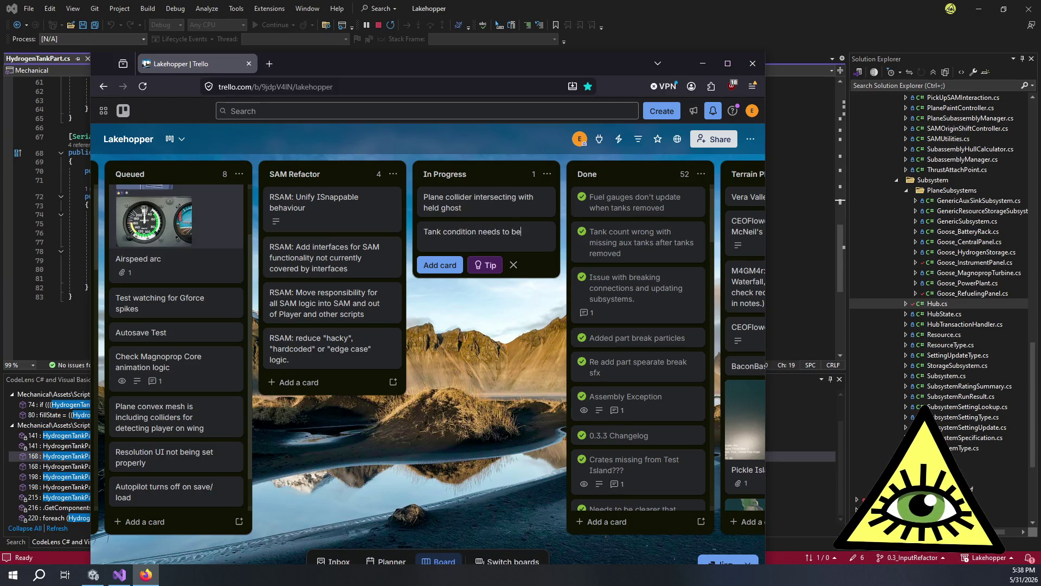
text( on a p)
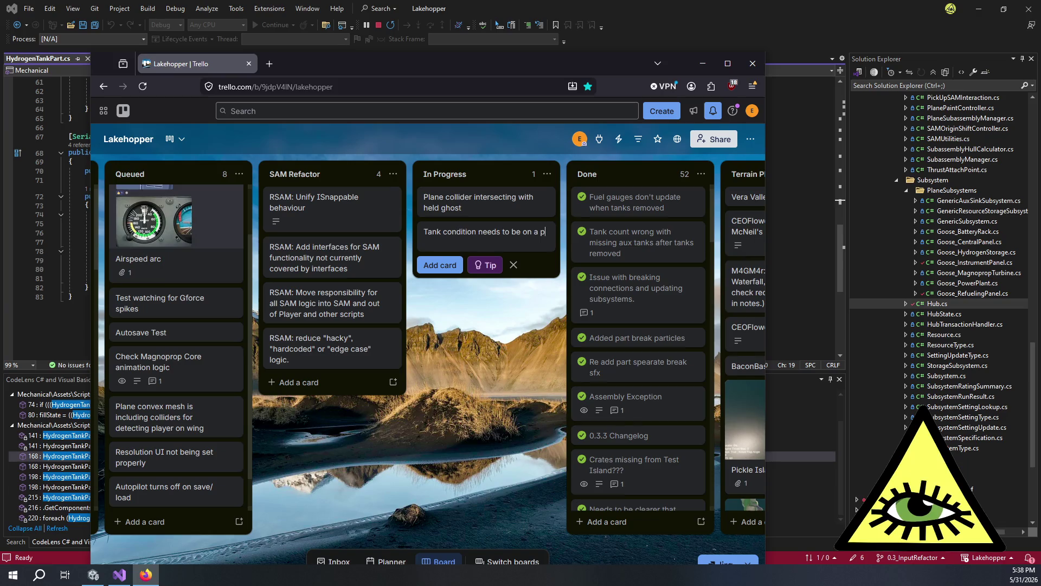
text(er tank basis)
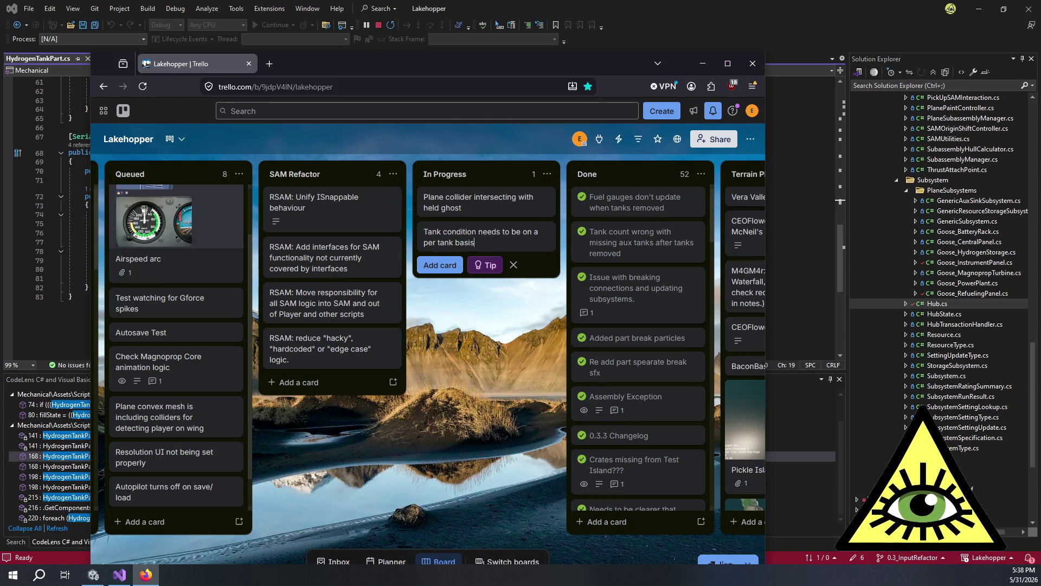
key(Return)
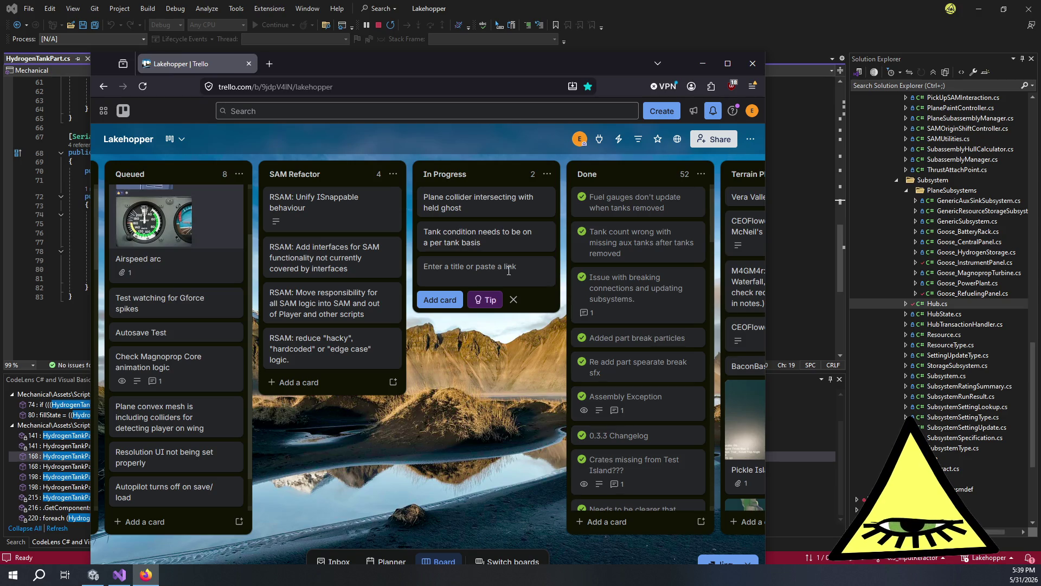
Step: Add a second In Progress card titled 'Don't fill fuel lines from fuel pump'
text(D)
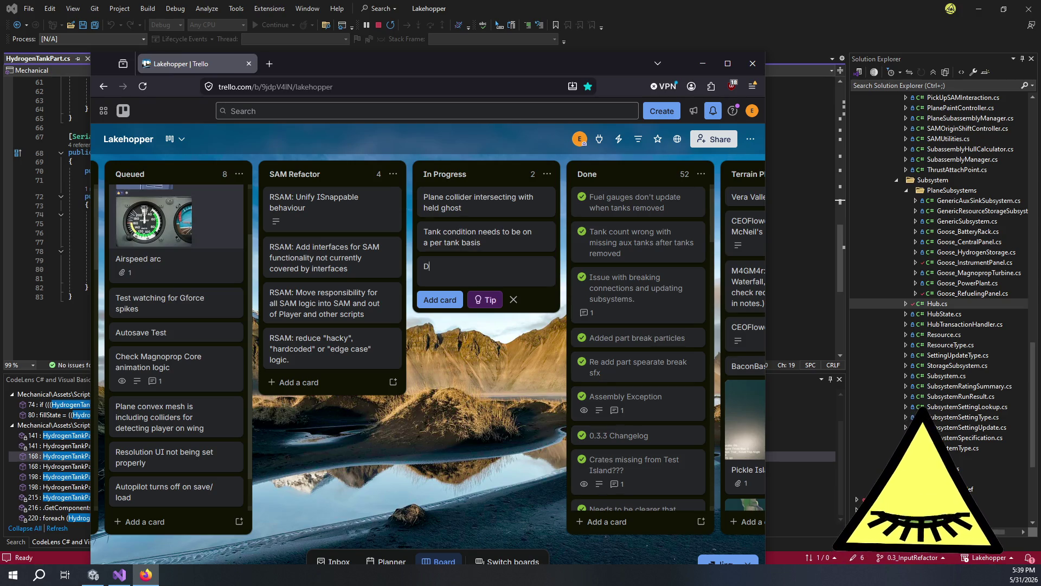
text(on't fill)
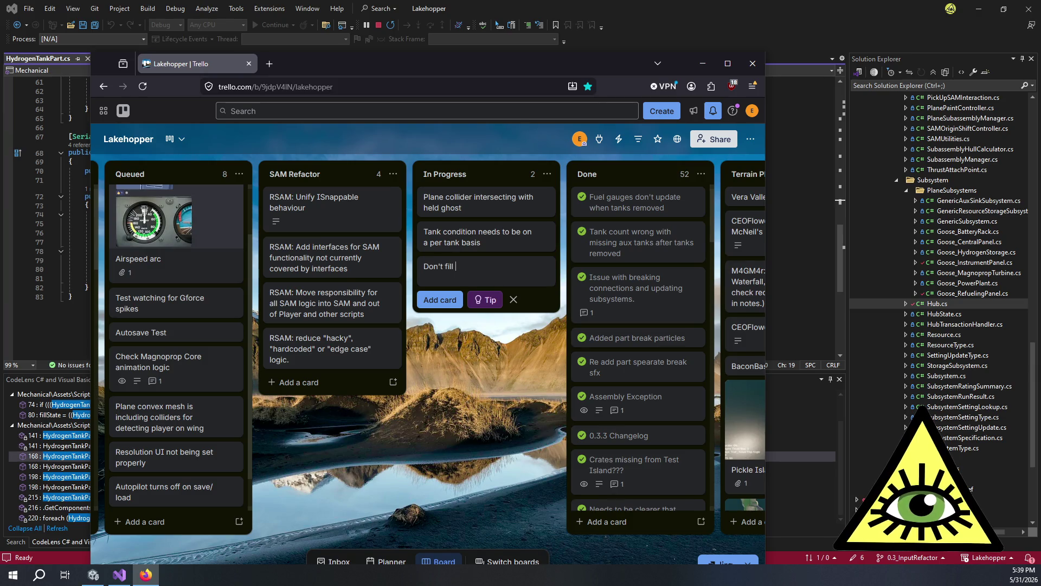
scroll(143, 431, down, 1)
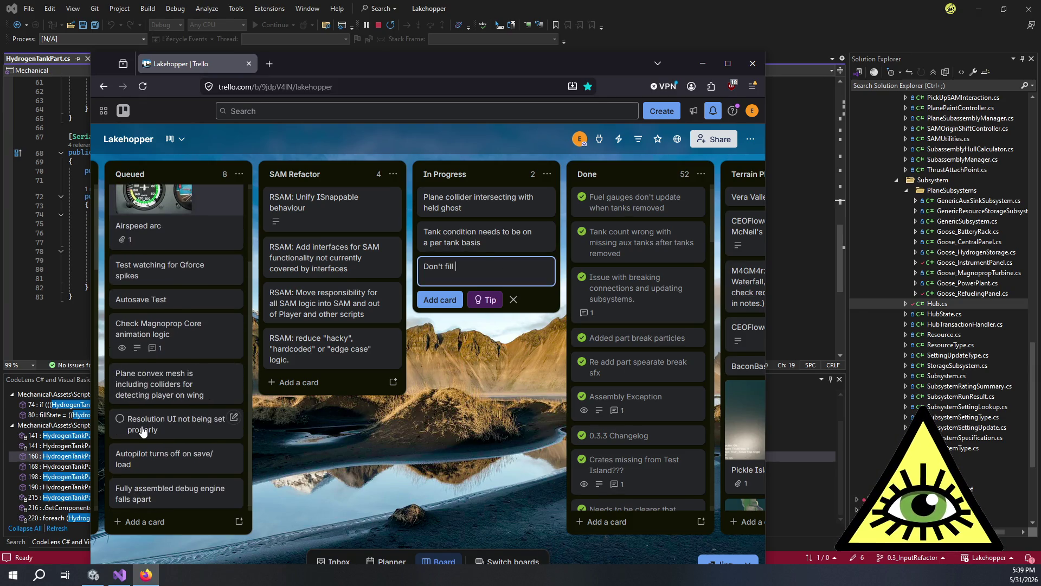
scroll(143, 431, up, 3)
text(fuel lines from)
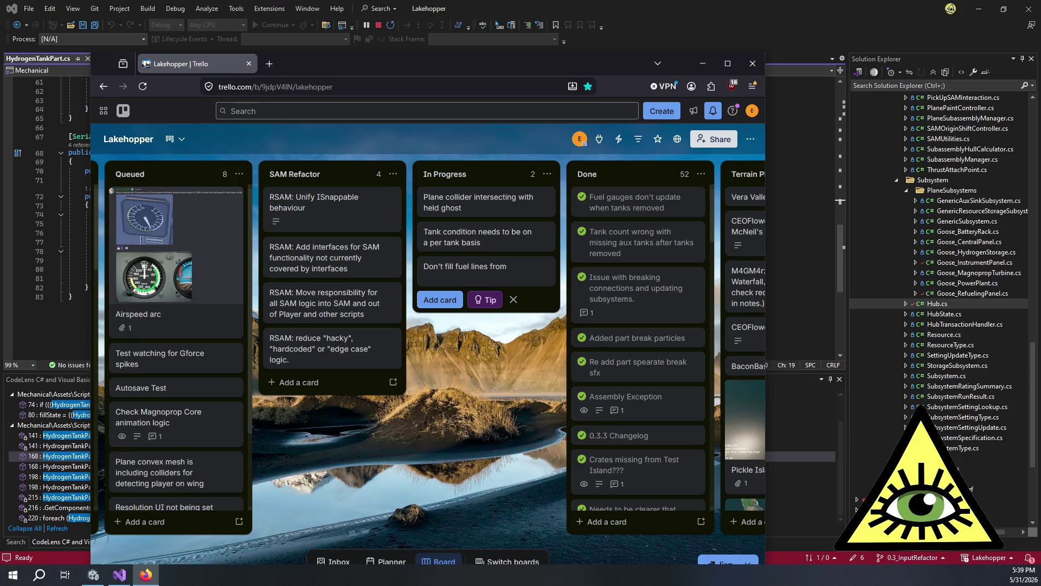
text( fuel pump)
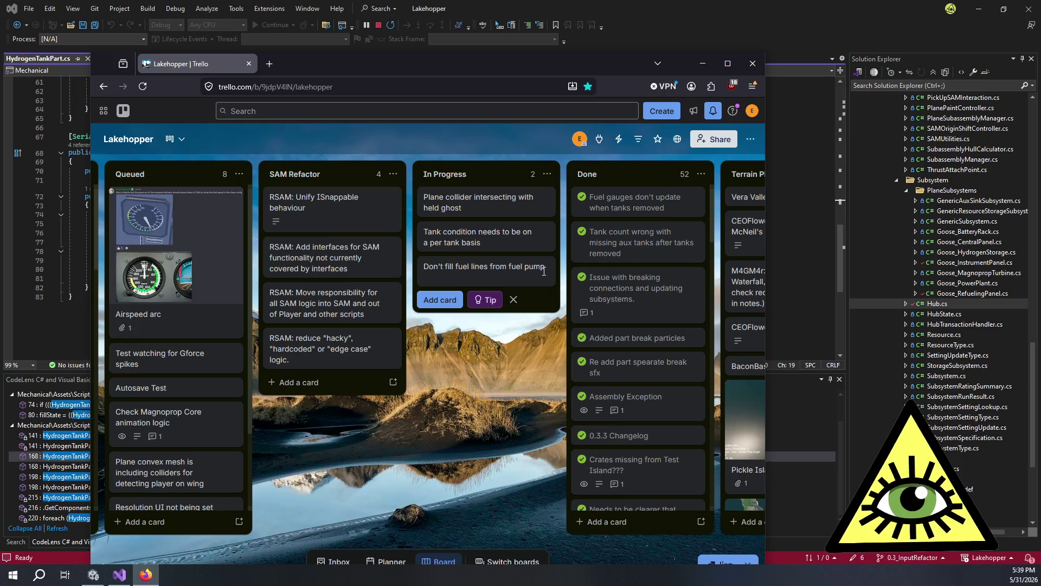
key(Return)
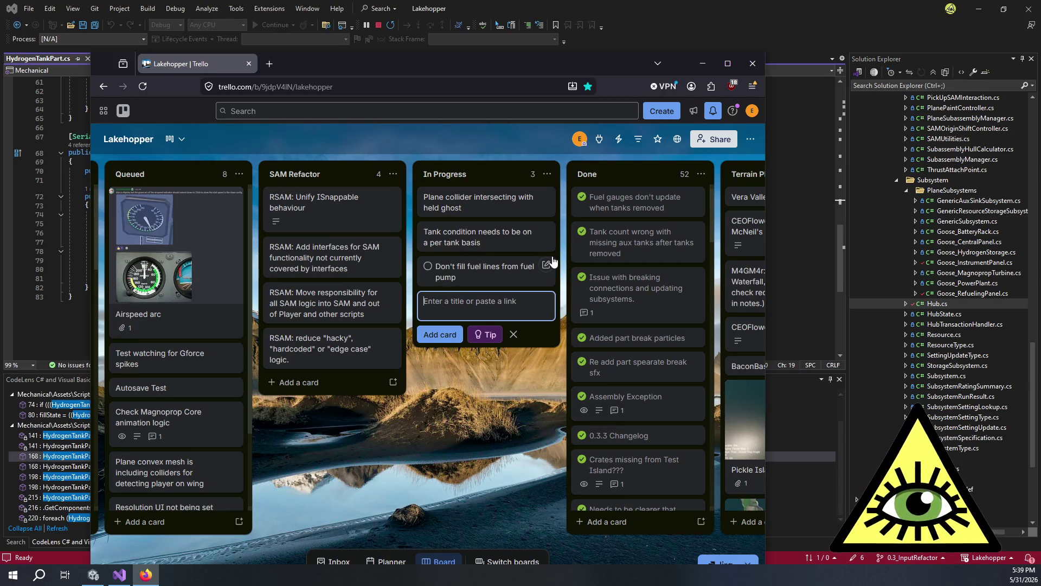
Step: Add an 'Add SFX for filling tank' card to In Progress, then open the Tank condition card
click(483, 382)
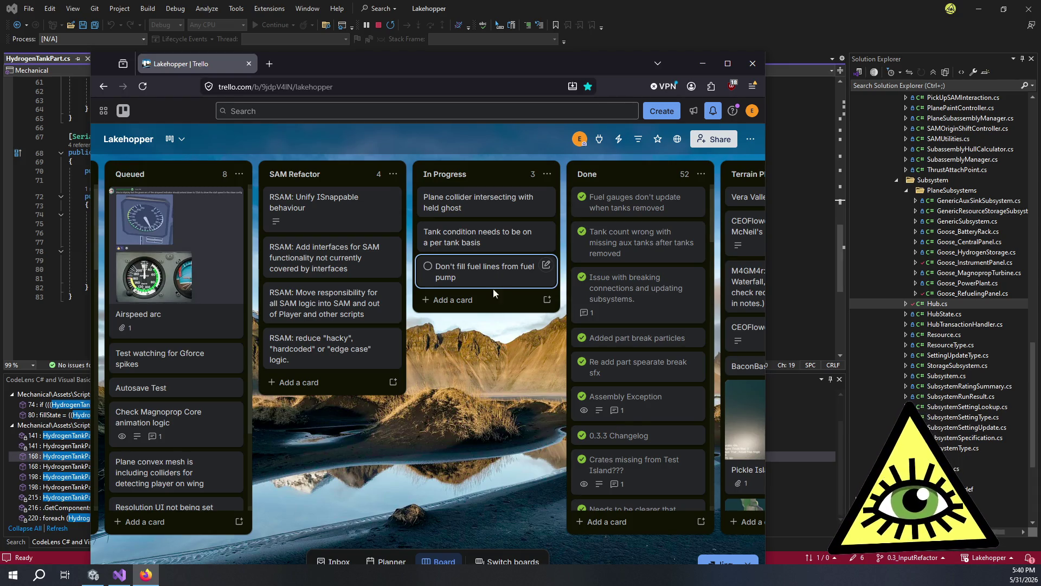
click(486, 299)
text(Add )
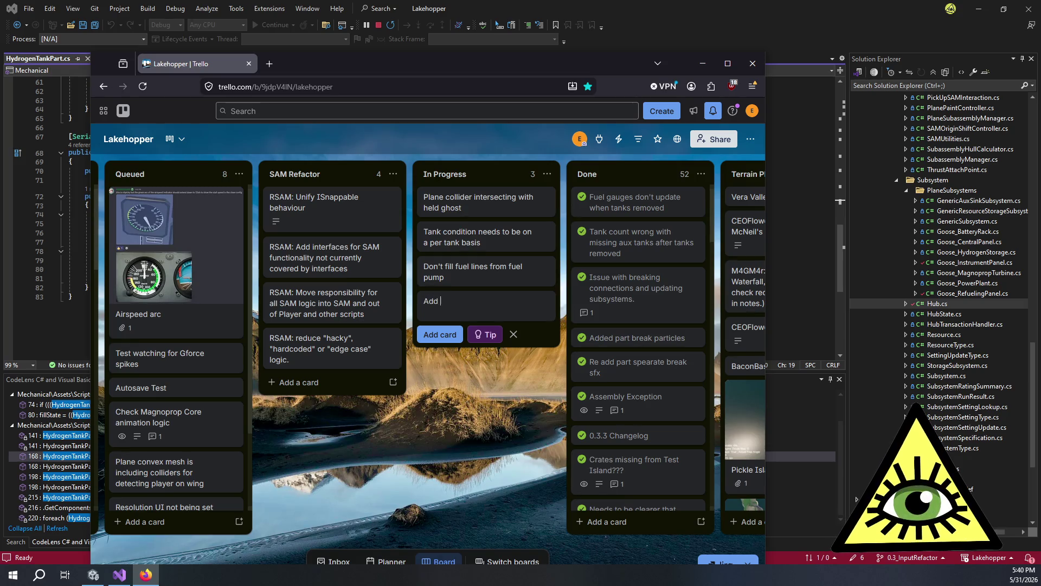
text(SFX for f)
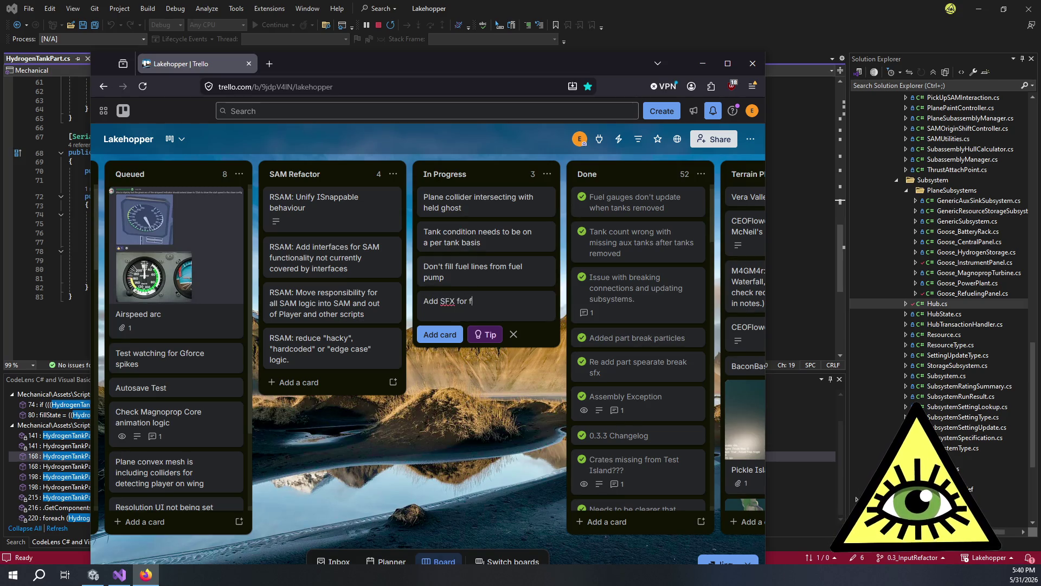
text(illing Tank)
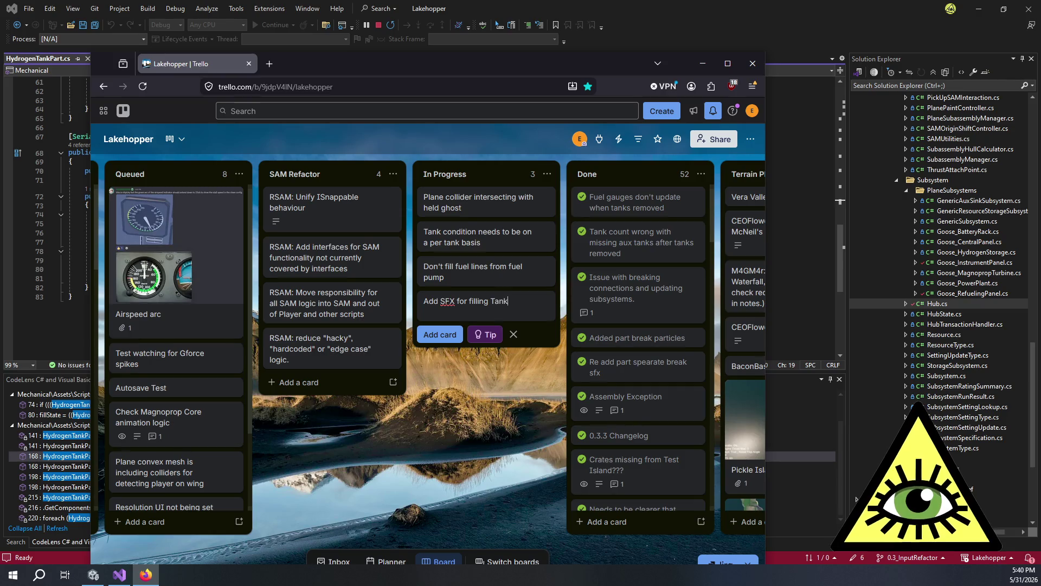
key(BackSpace)
key(BackSpace)
key(BackSpace)
text(tank)
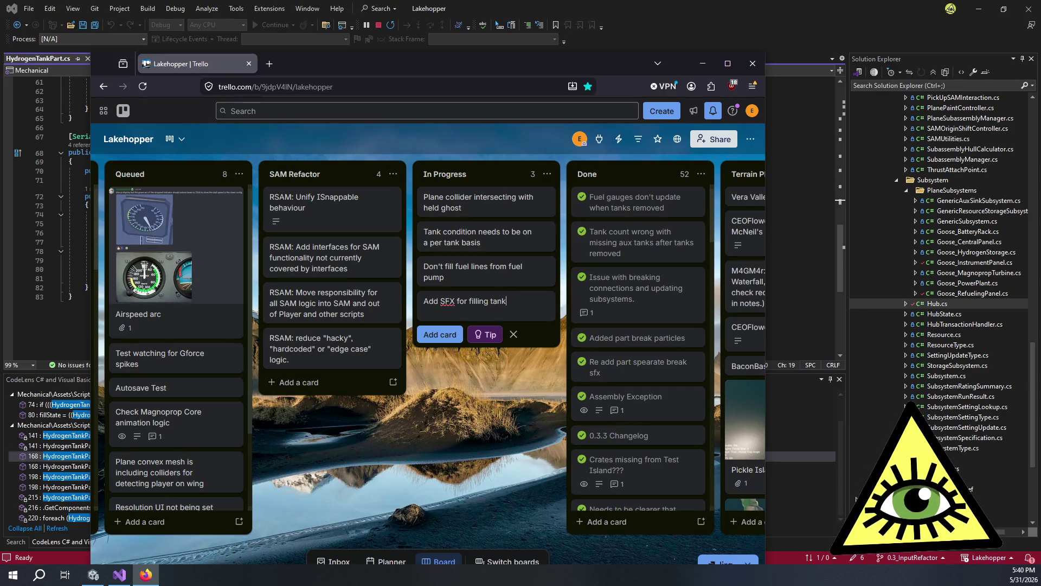
key(Return)
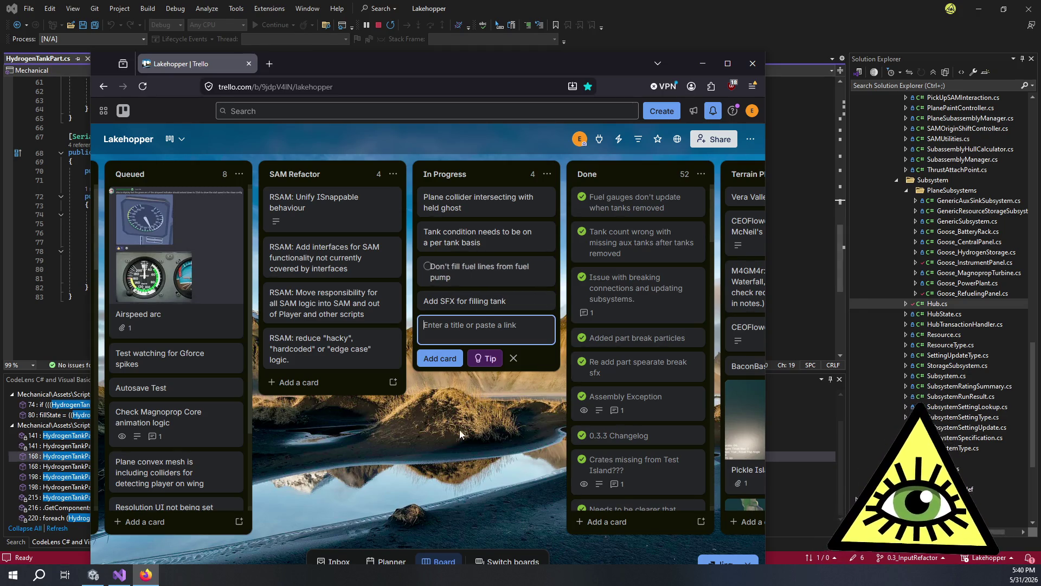
click(491, 240)
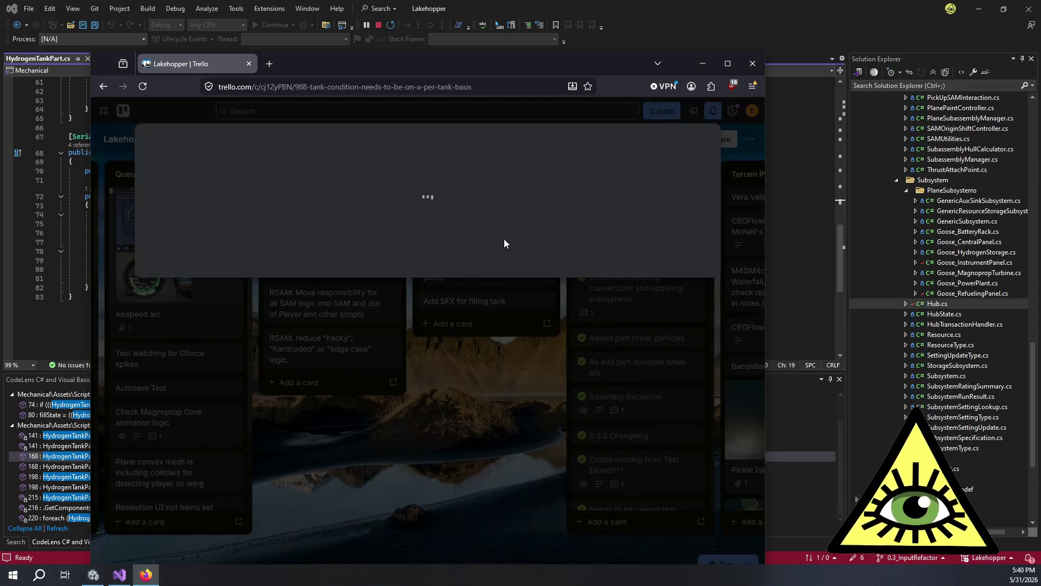
Step: Write bullets: condition from frame condition, averaged over PRESENT installed tanks, and tank condition not critical
click(393, 286)
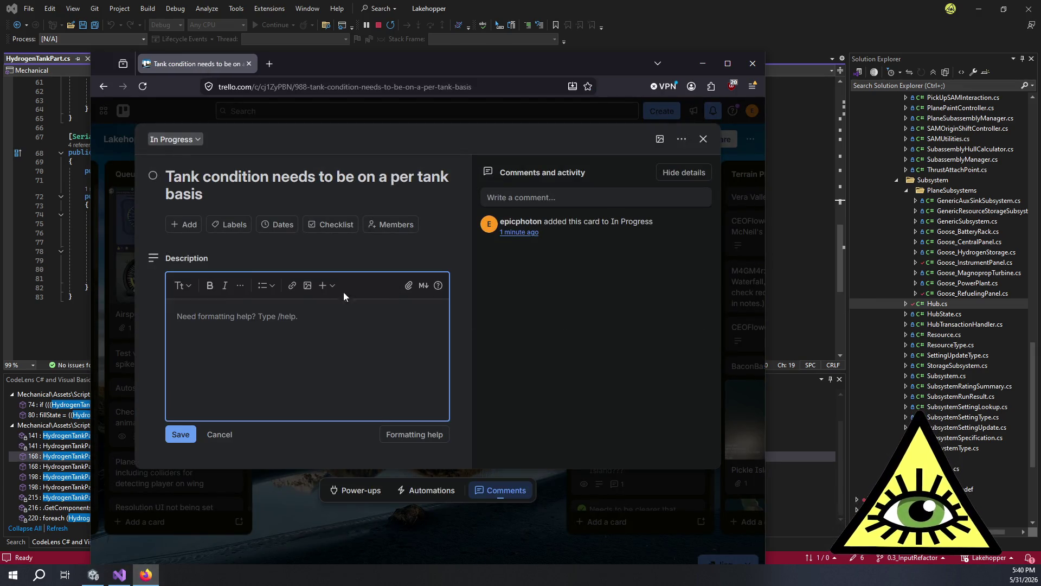
click(258, 286)
click(269, 310)
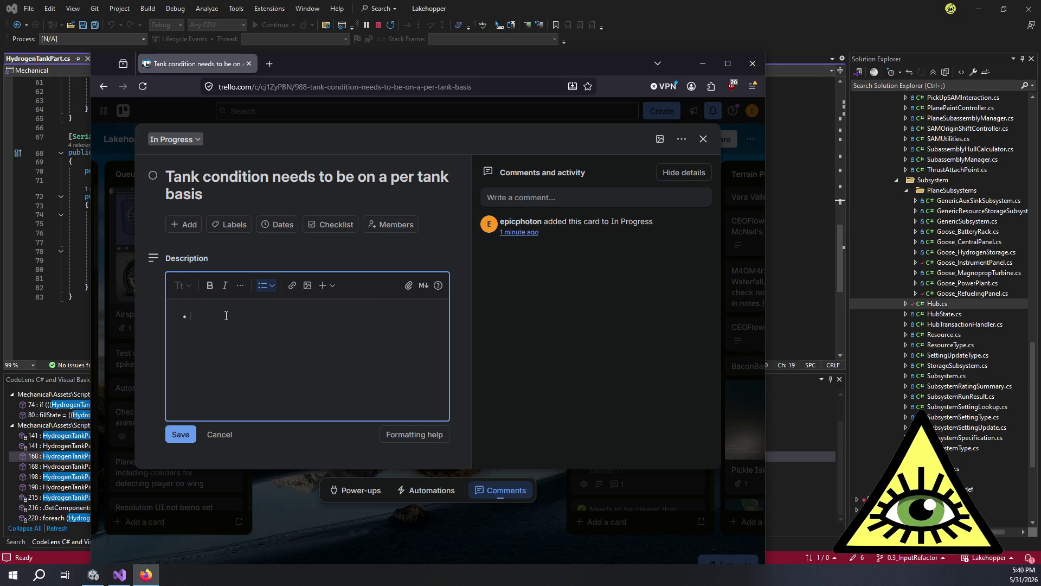
text(Condi)
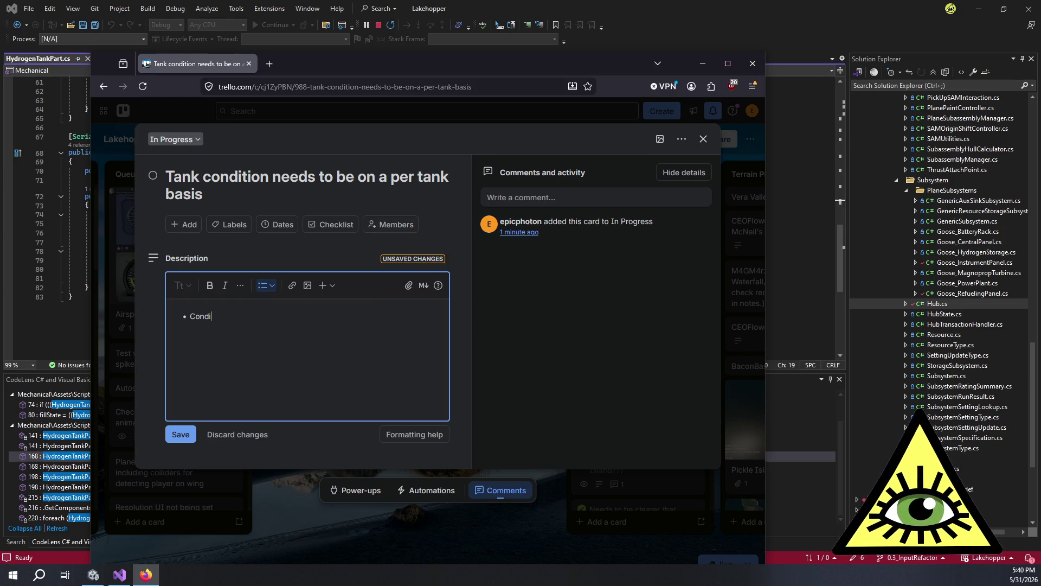
text(tion is based on )
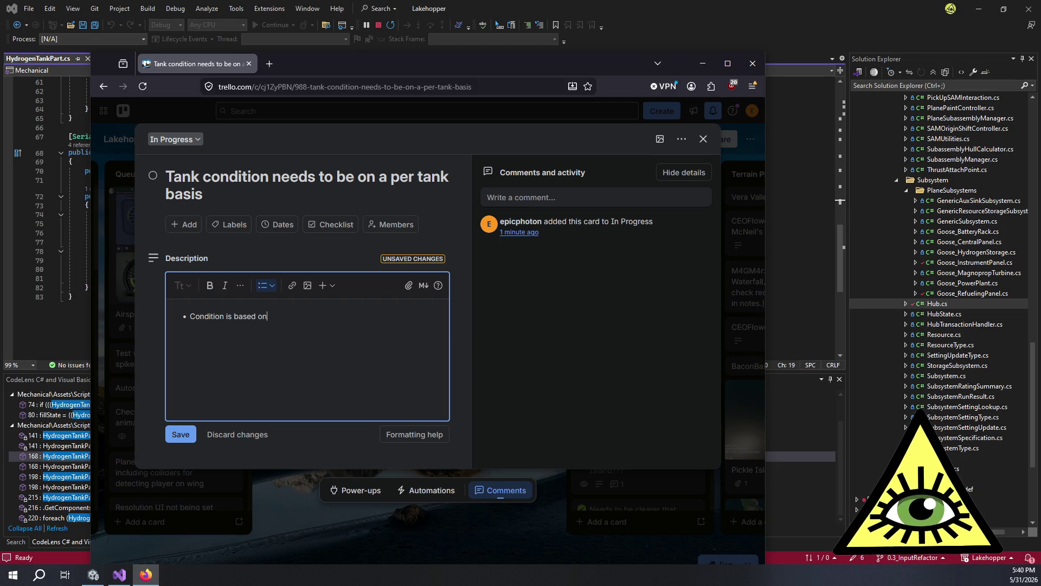
text(Condition of frame (small percentage))
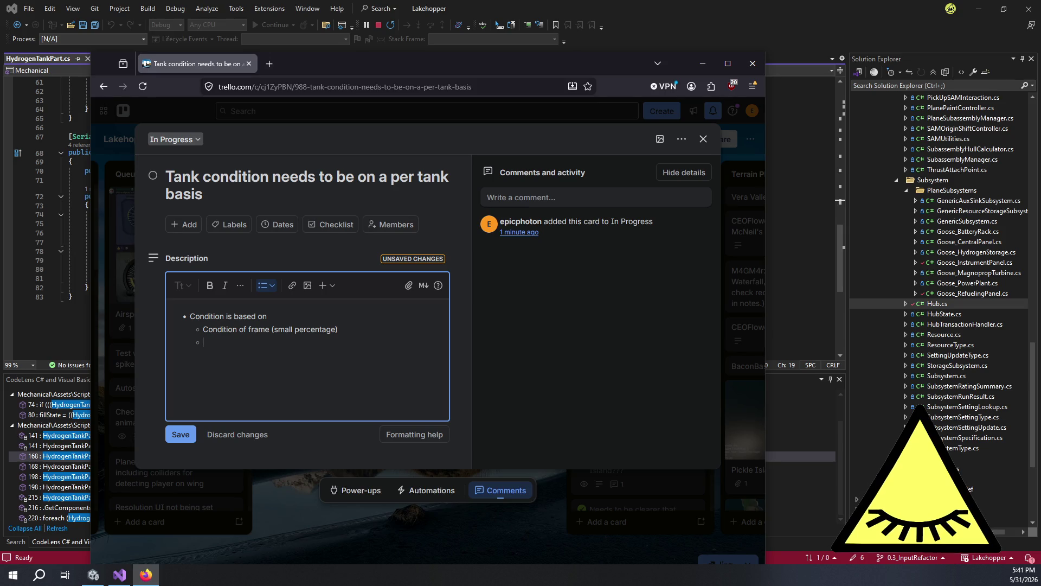
text(Average )
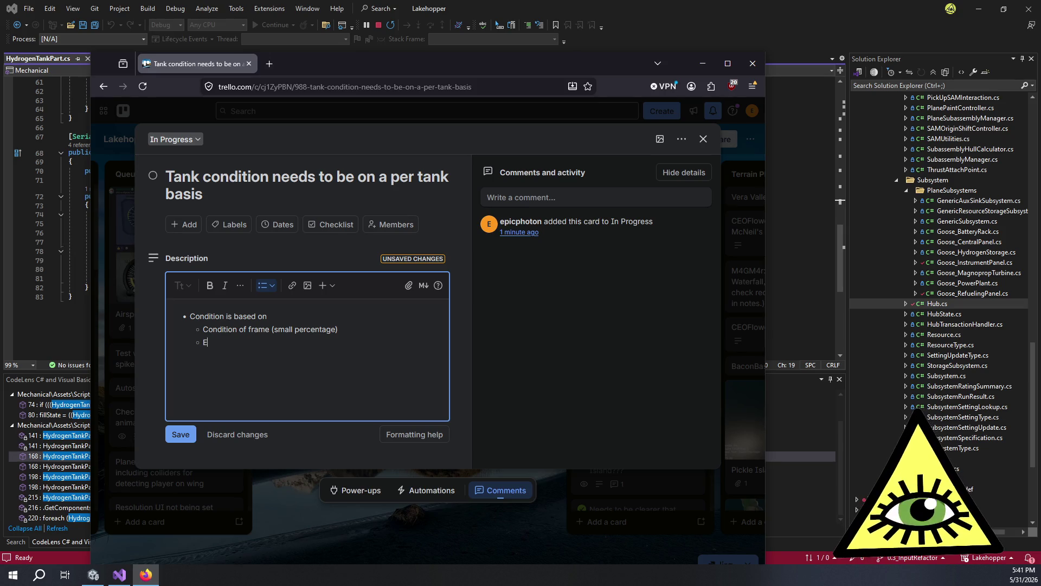
text(condition)
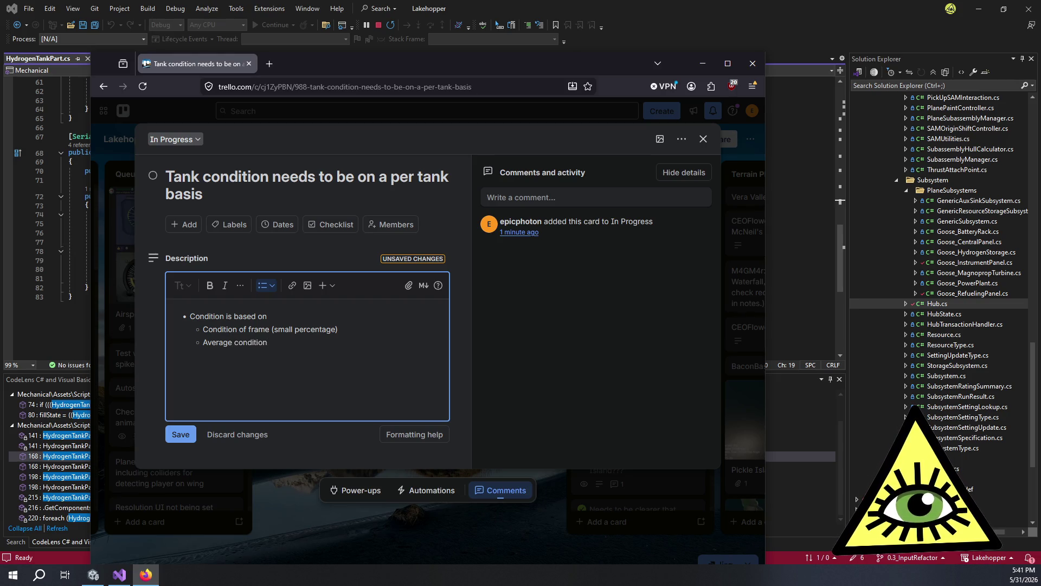
text( of all )
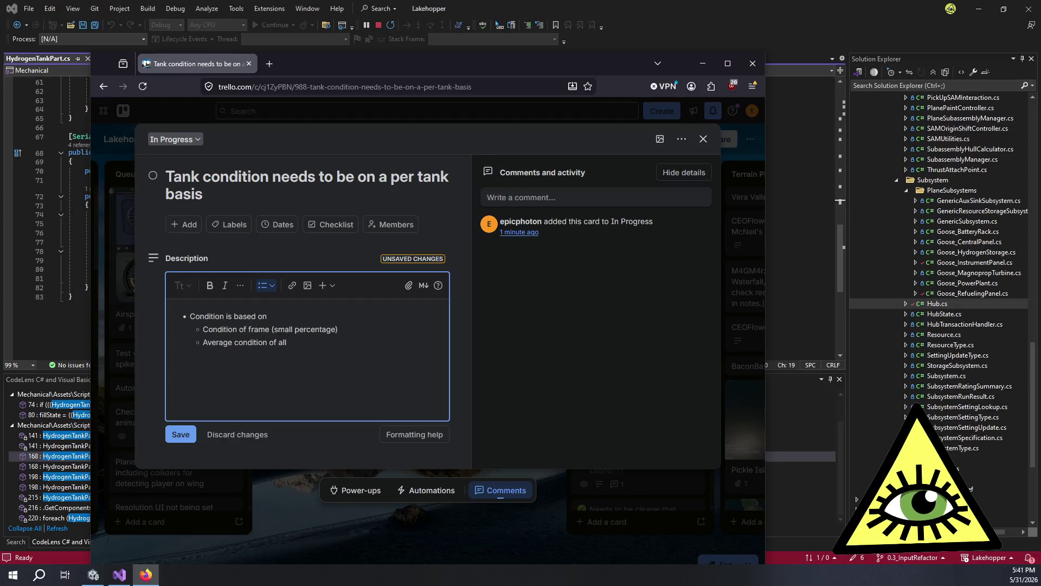
text(PRESENT t)
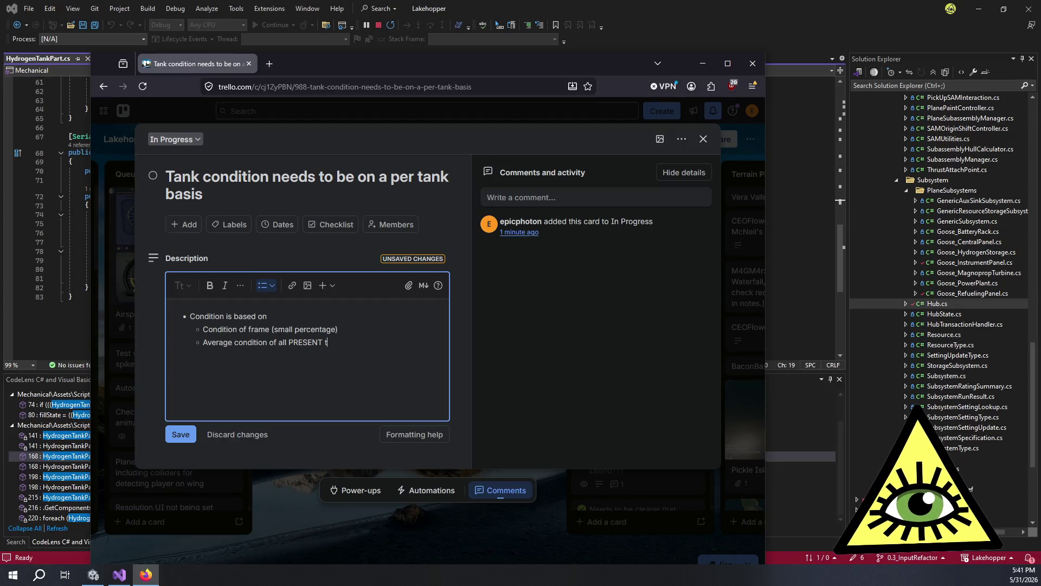
key(BackSpace)
text(installed tanks)
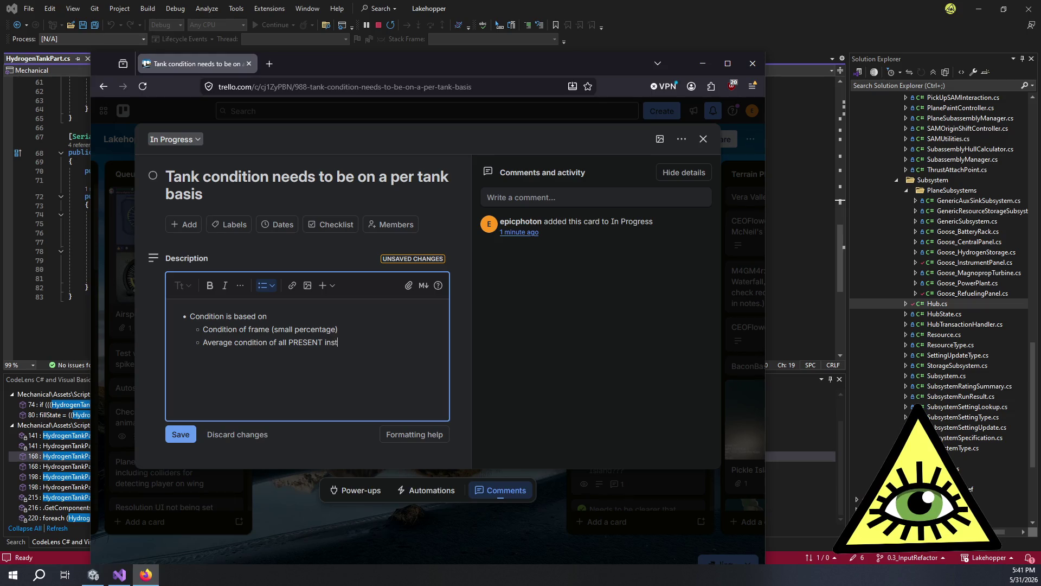
text(. )
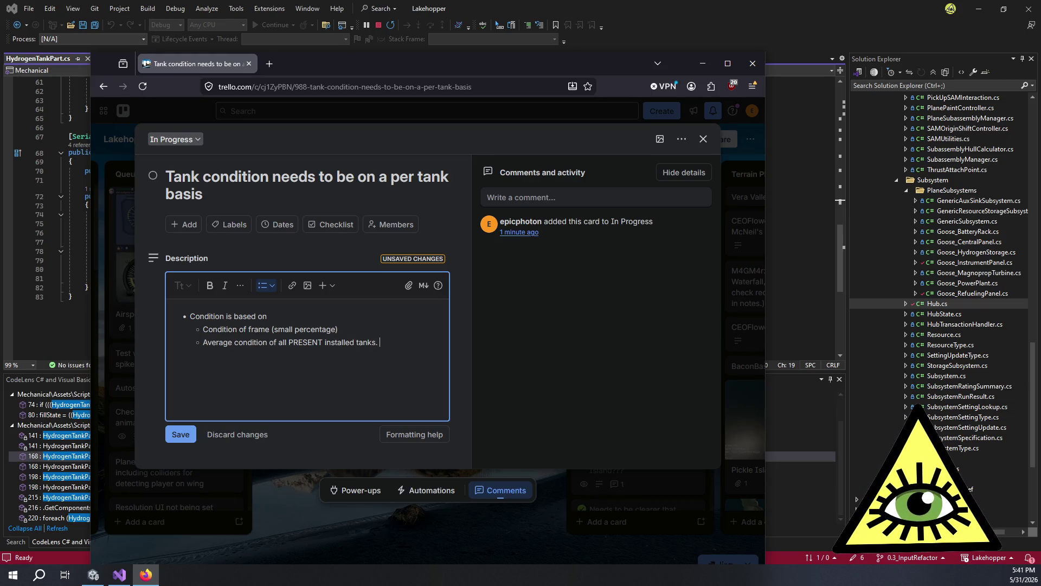
text(A missing tta)
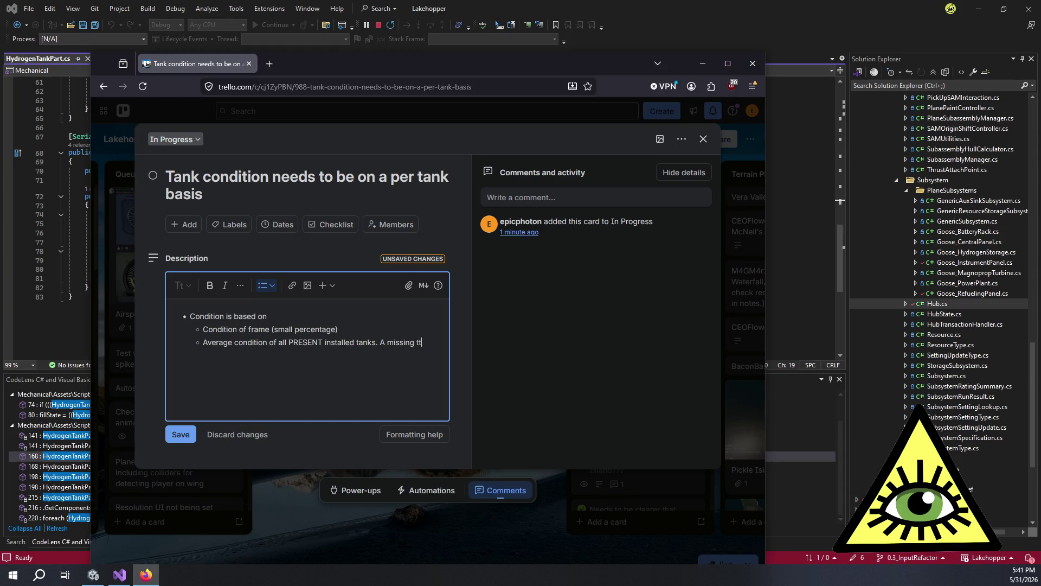
key(BackSpace)
key(BackSpace)
text(ank should)
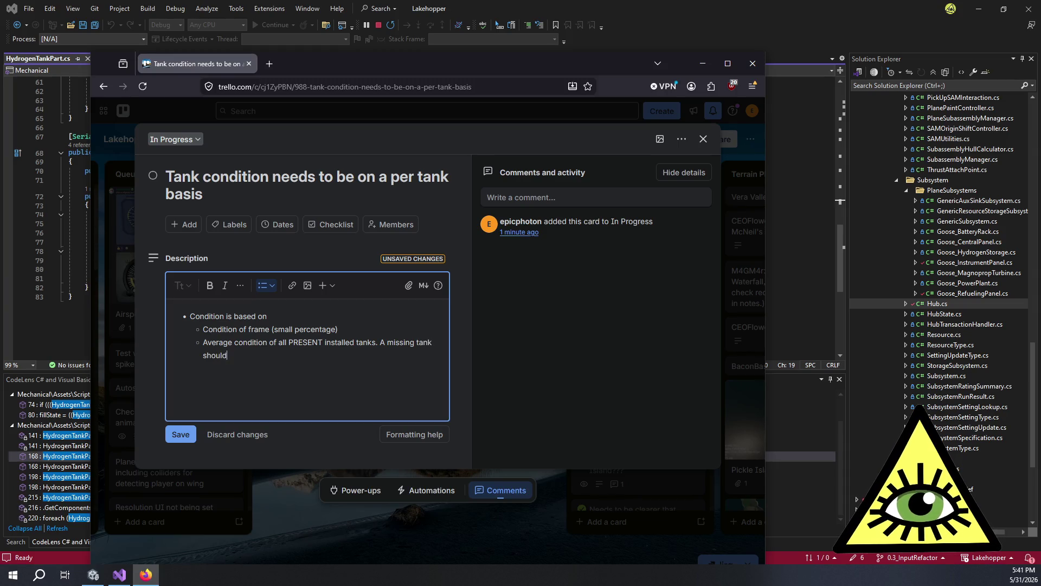
text( not effect inpu)
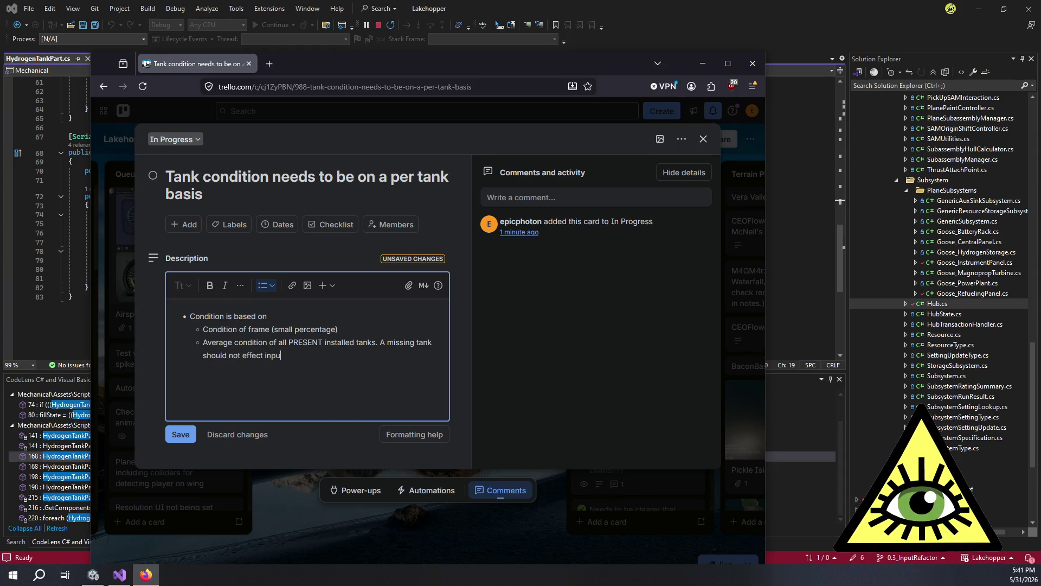
text(t/output condition)
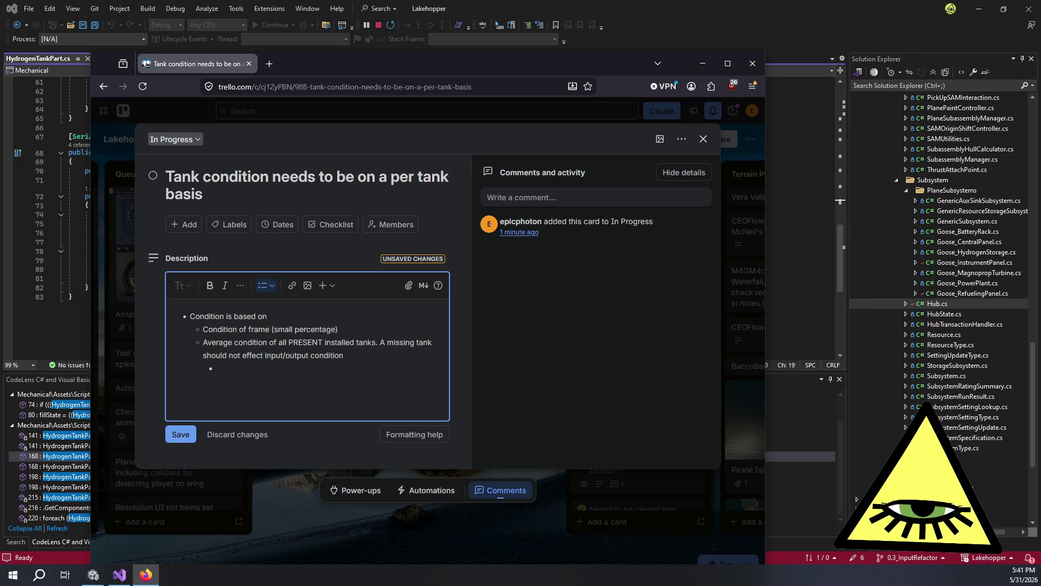
text(Ta)
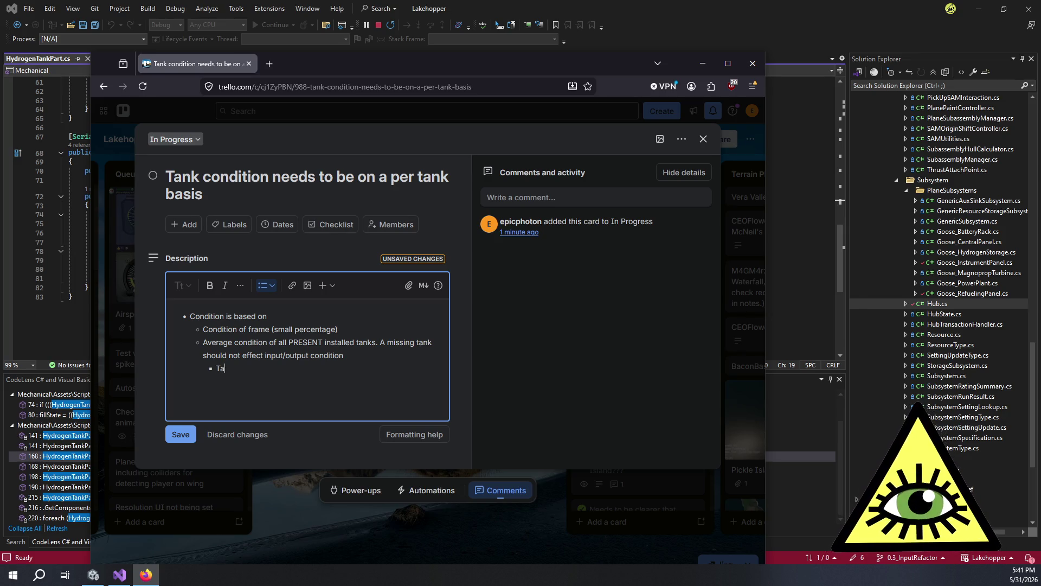
text(nk condition is not )
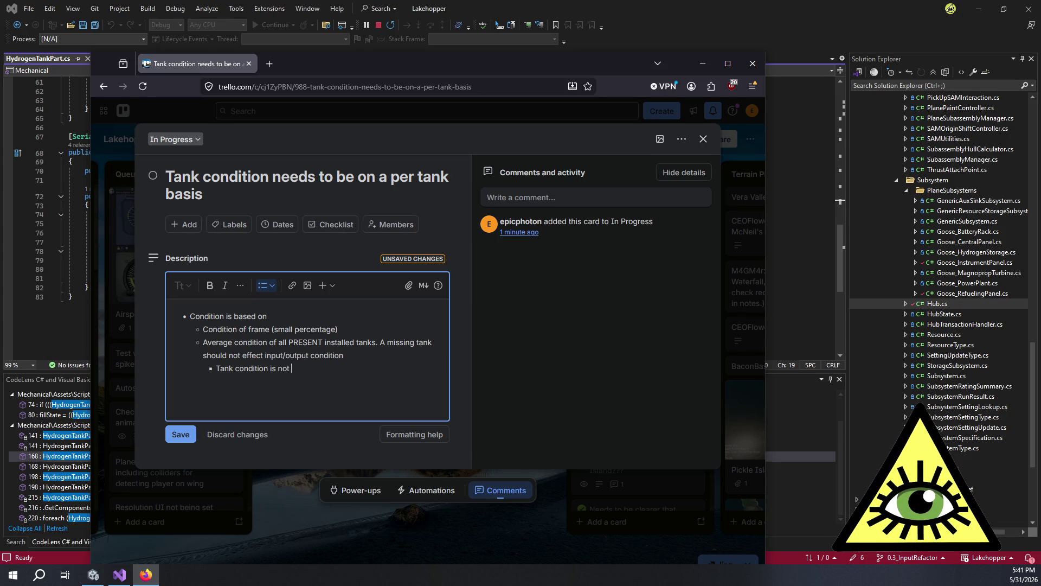
text(critical. On)
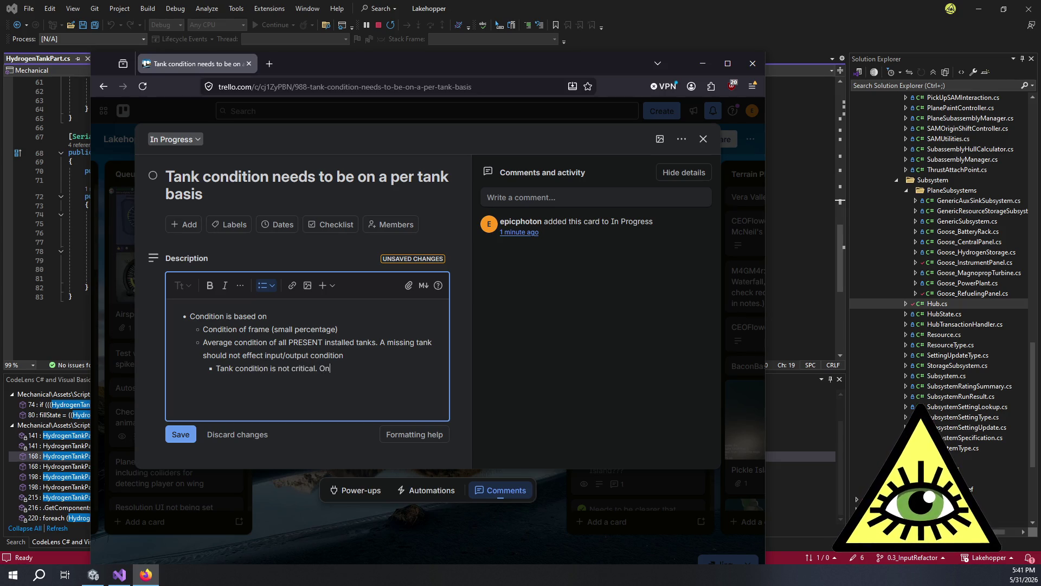
text(e bad tank d)
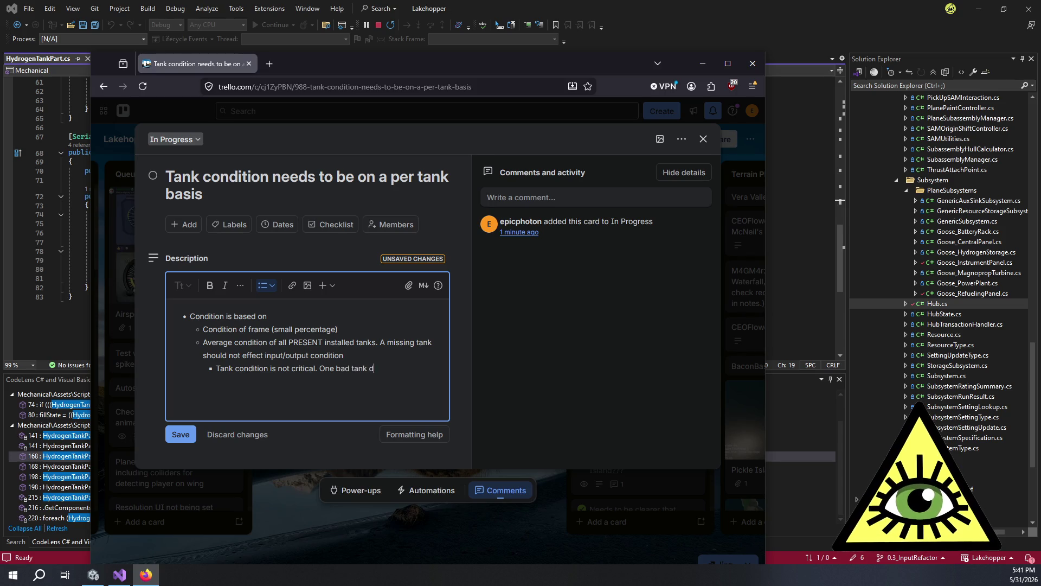
text(oesn't break the others)
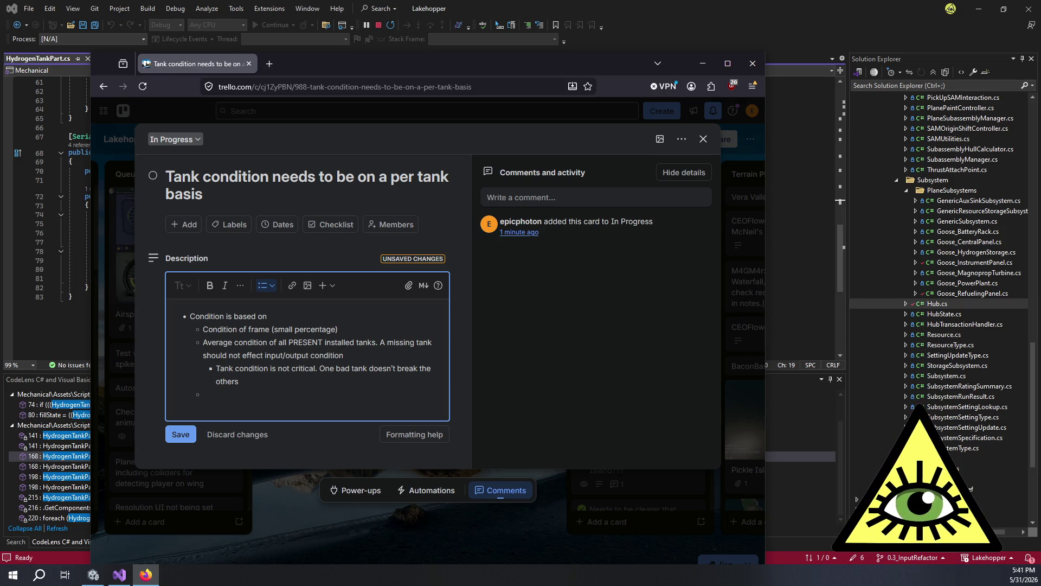
Step: Add the bullet 'Individual tank condition is calculated normally (with normally critical parts)' and start another
text(Individual tank condition)
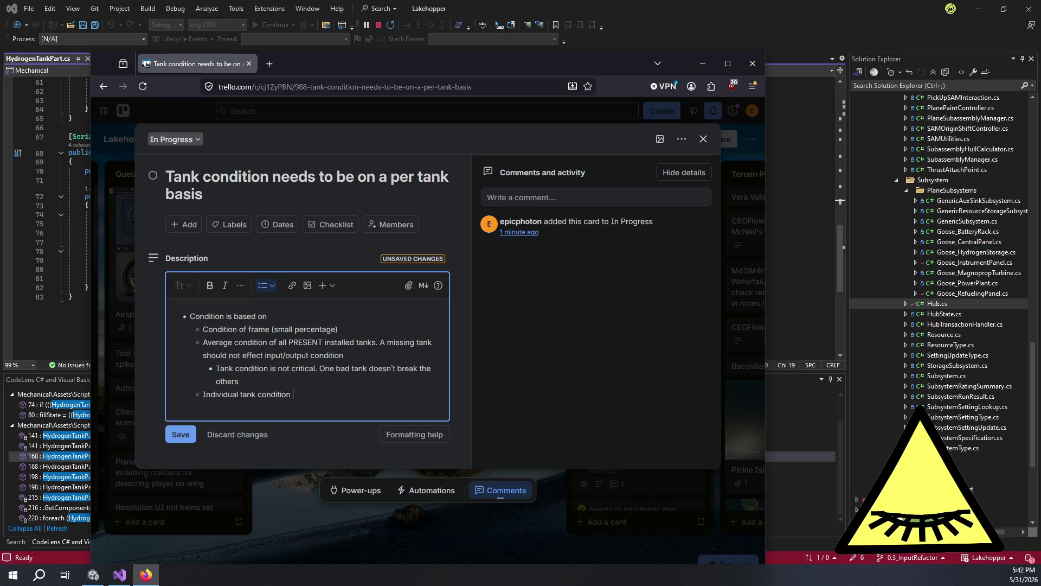
text(is cal)
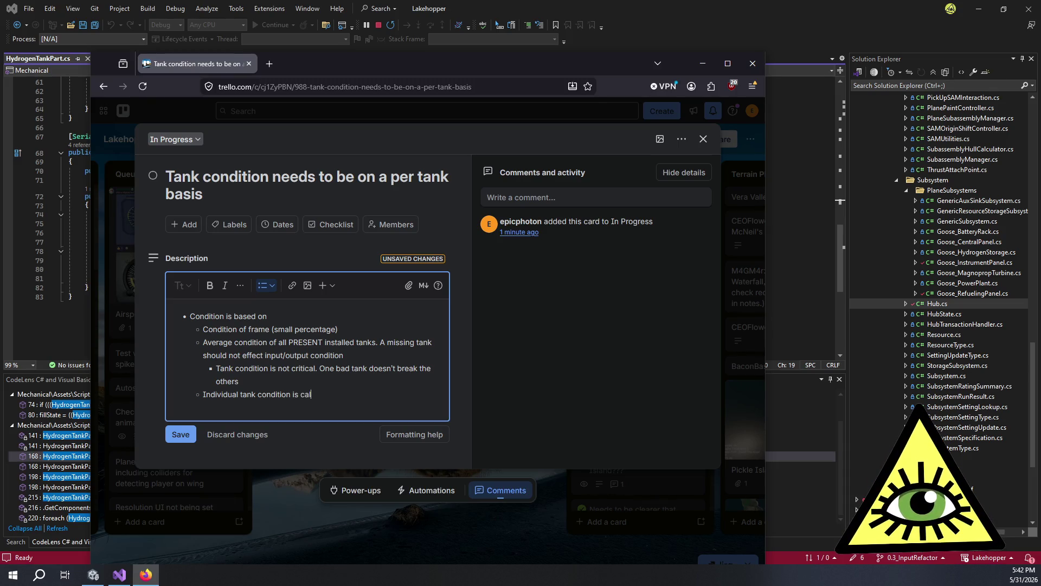
text(culated normally)
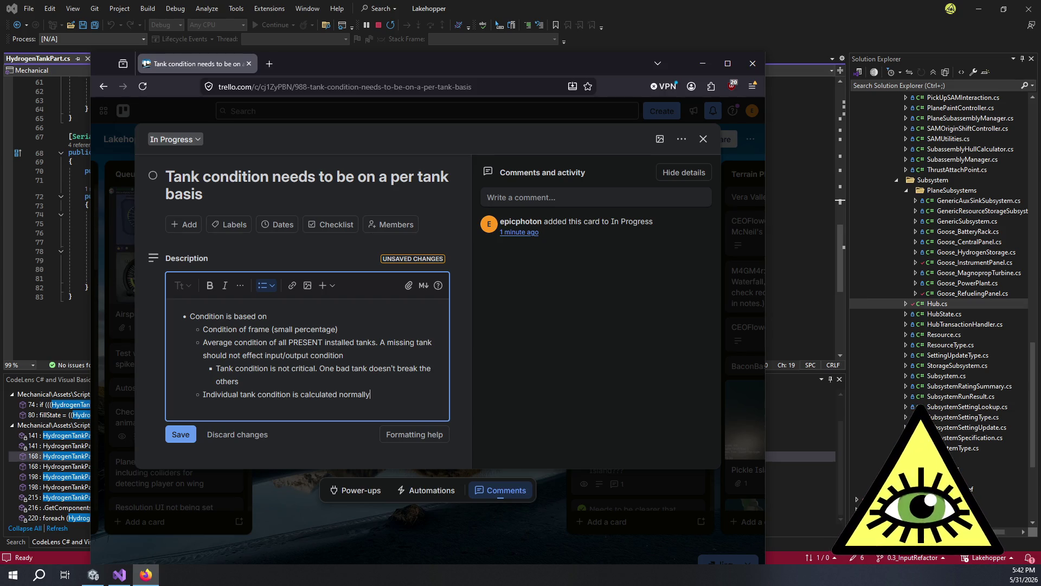
text( (with)
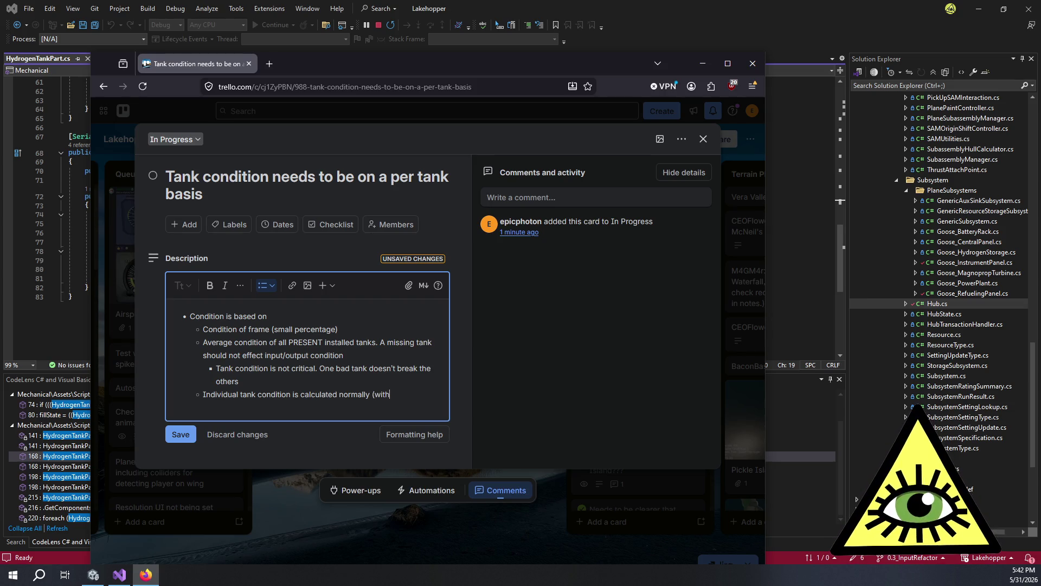
text( normally crit)
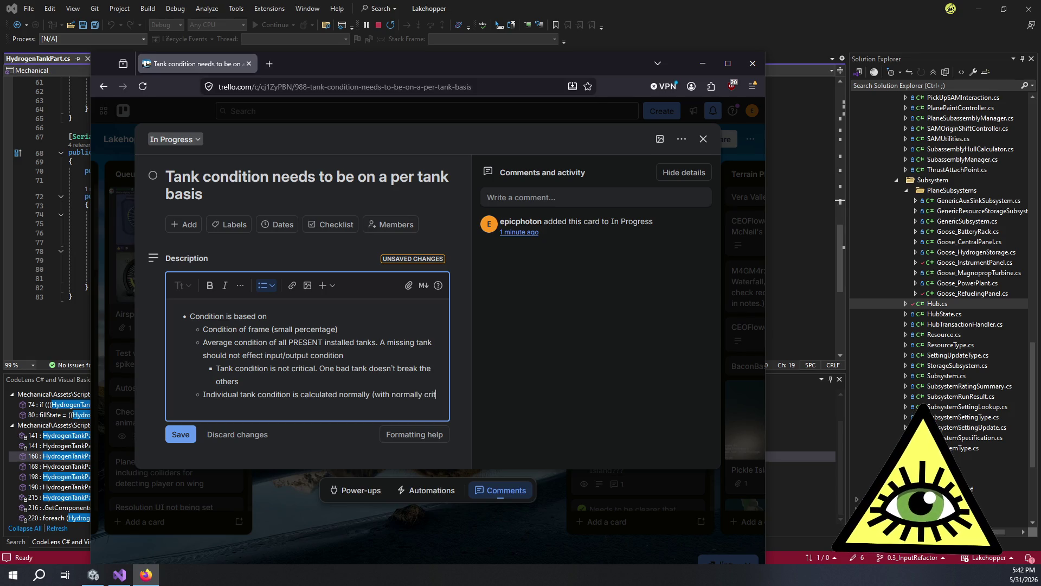
text(ical parts)
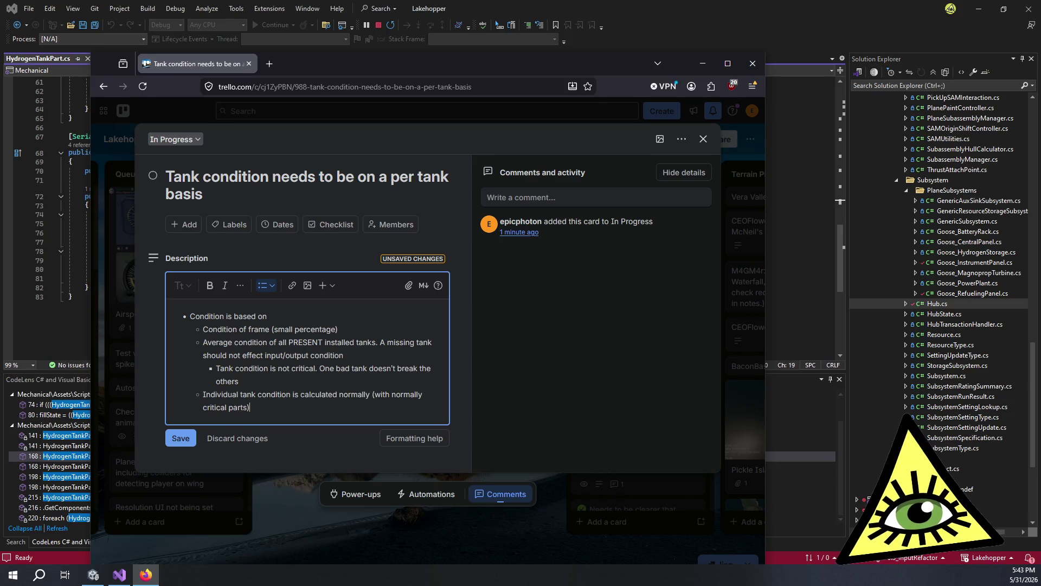
key(Return)
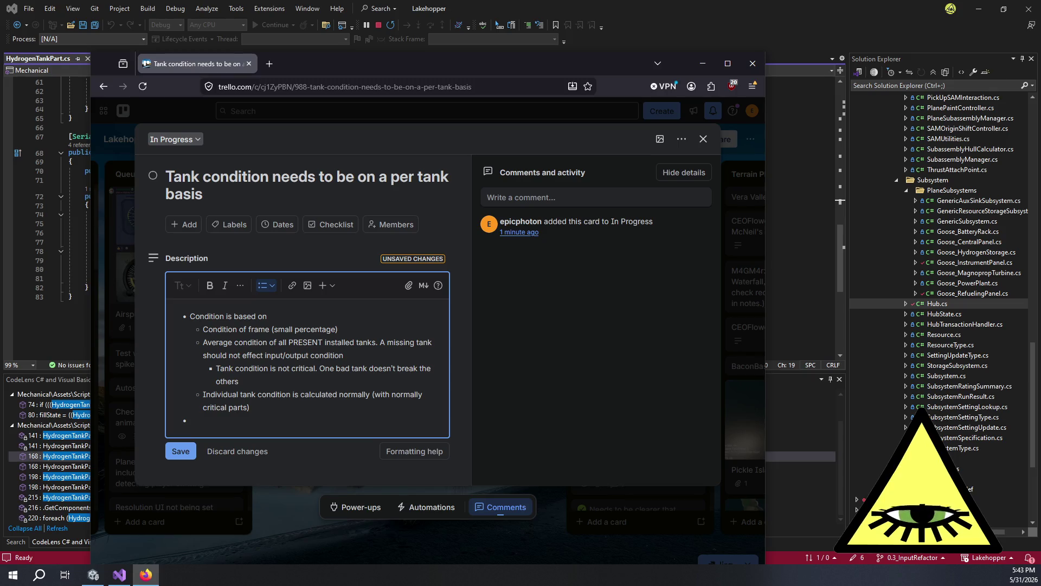
Step: Add a Capacity bullet whose sub-point says a failed tank's capacity should be 0
text(Capacity)
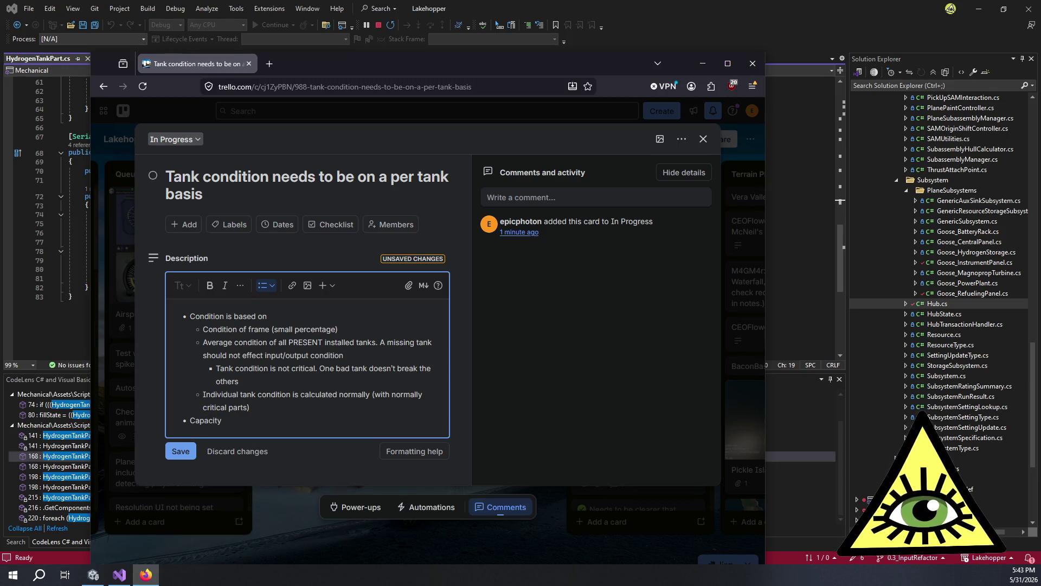
key(Return)
key(Tab)
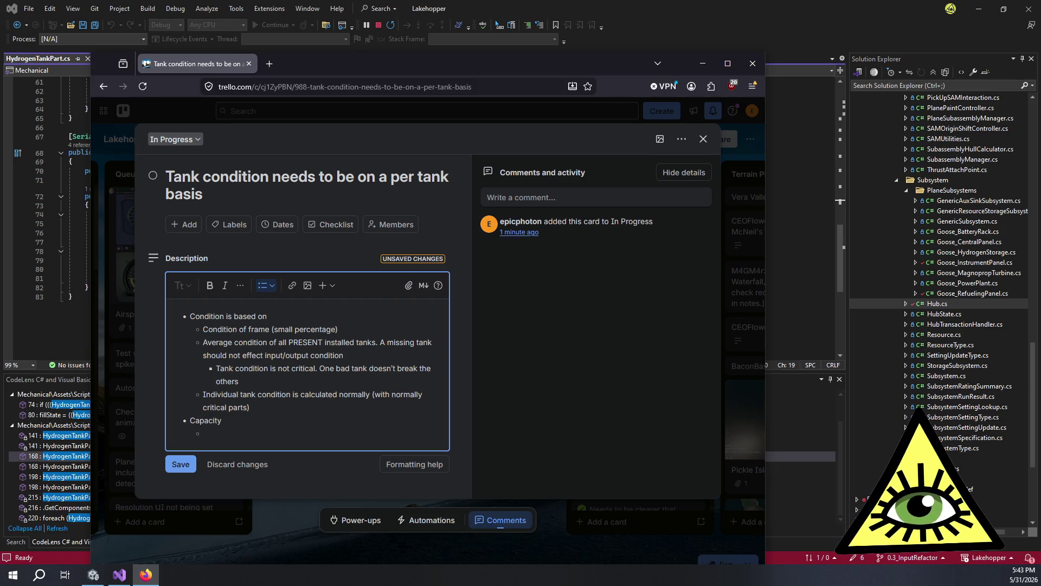
text(Tank )
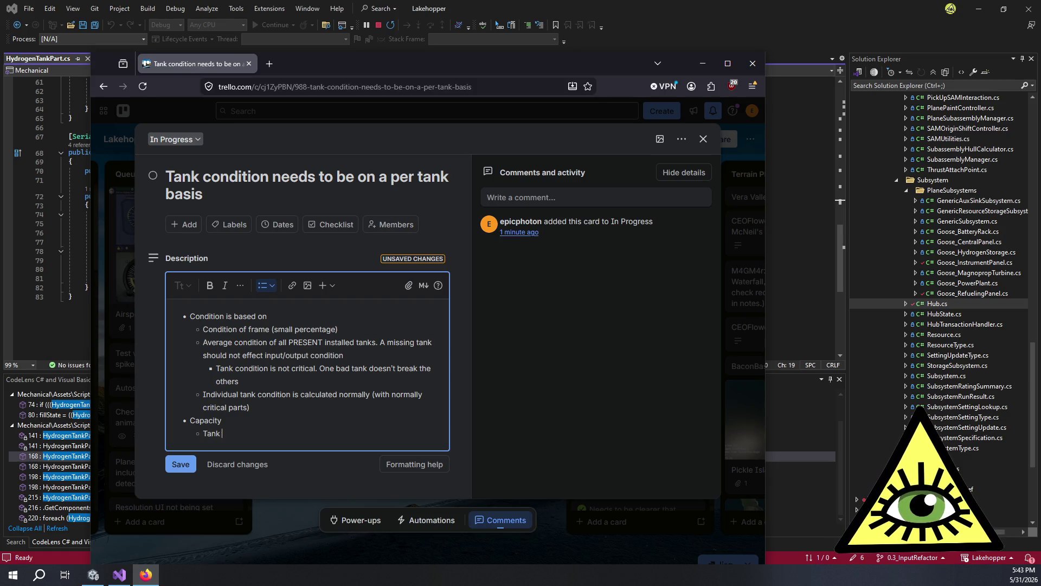
text(capacity)
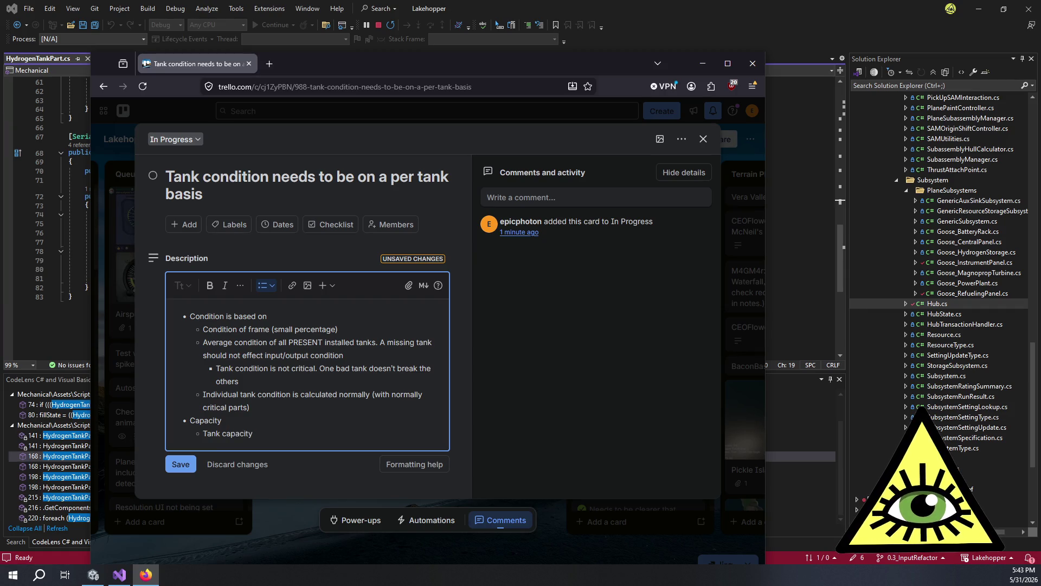
text( of a )
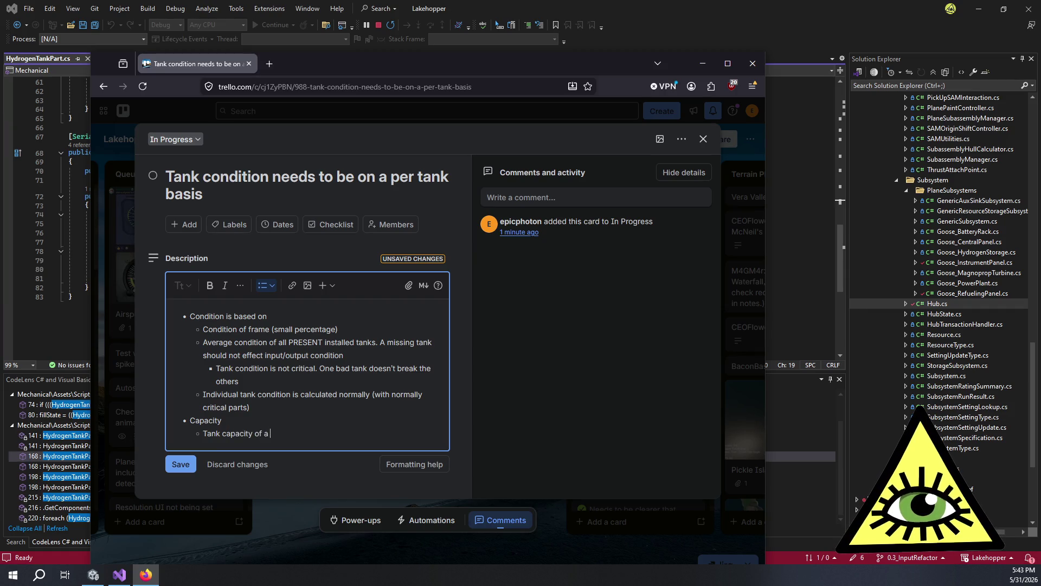
text(failed tank (missing parts/low)
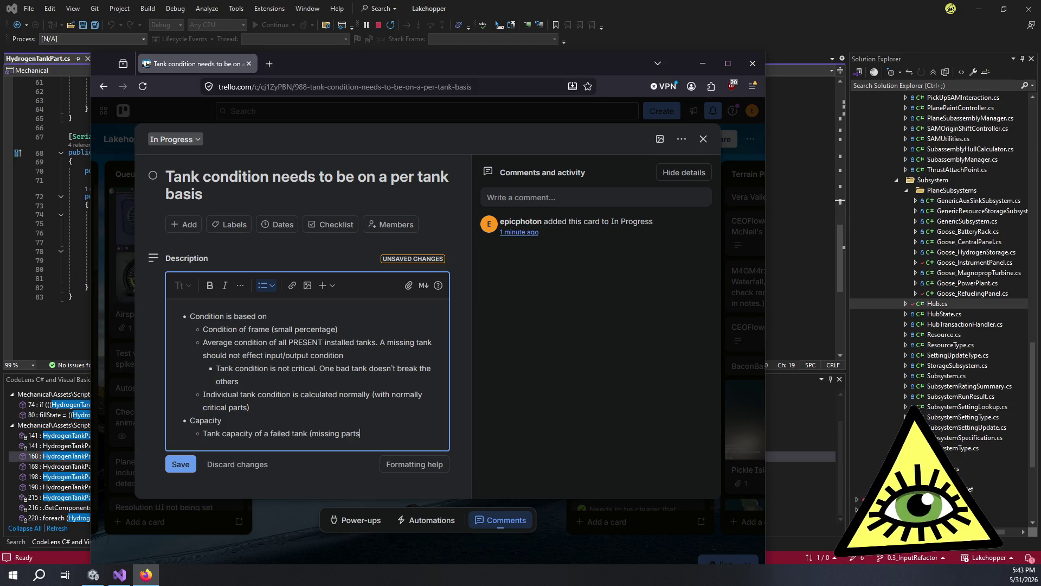
text( cond)
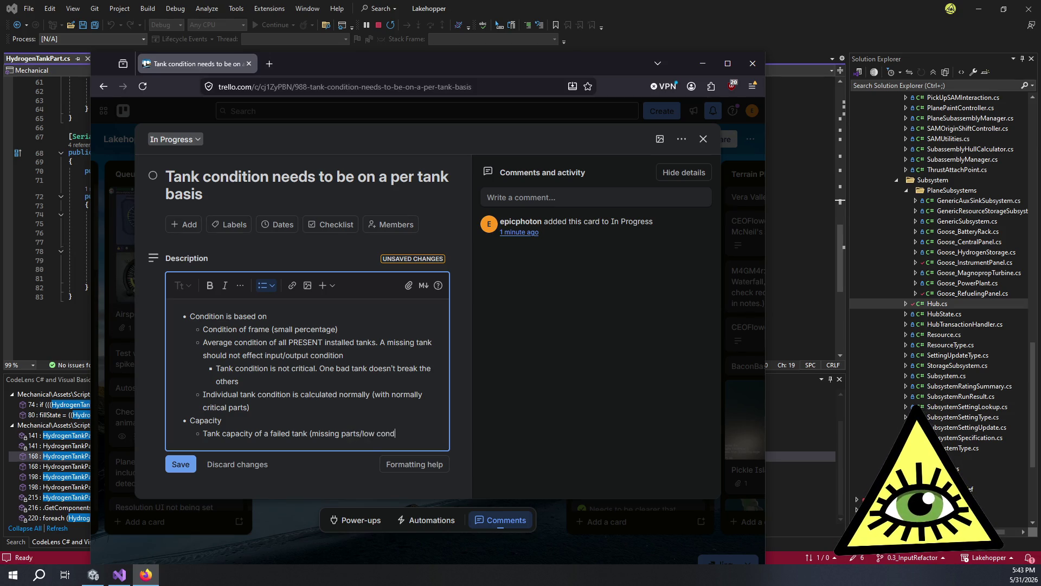
text(ition) should be 0)
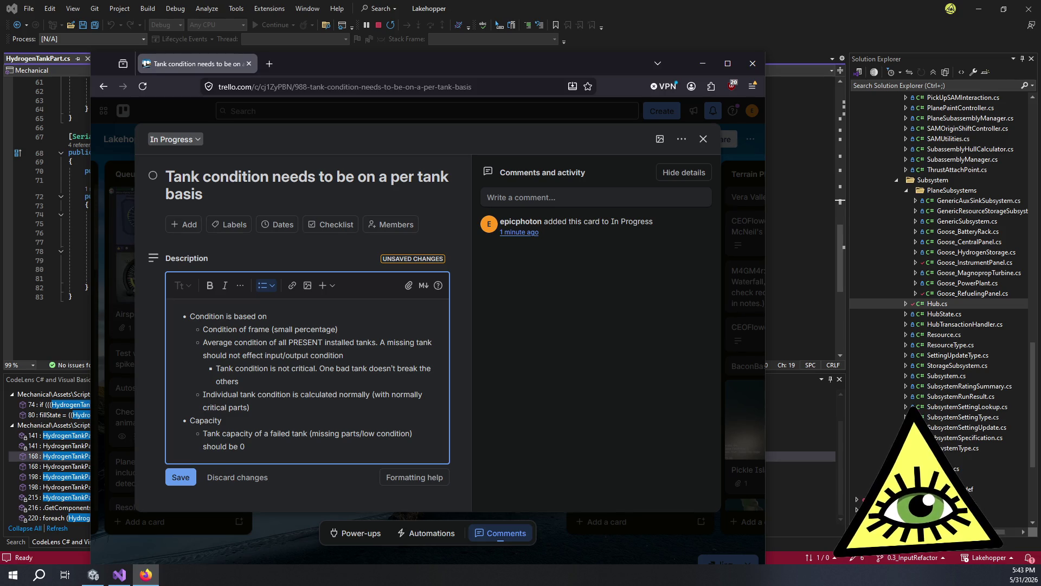
key(Return)
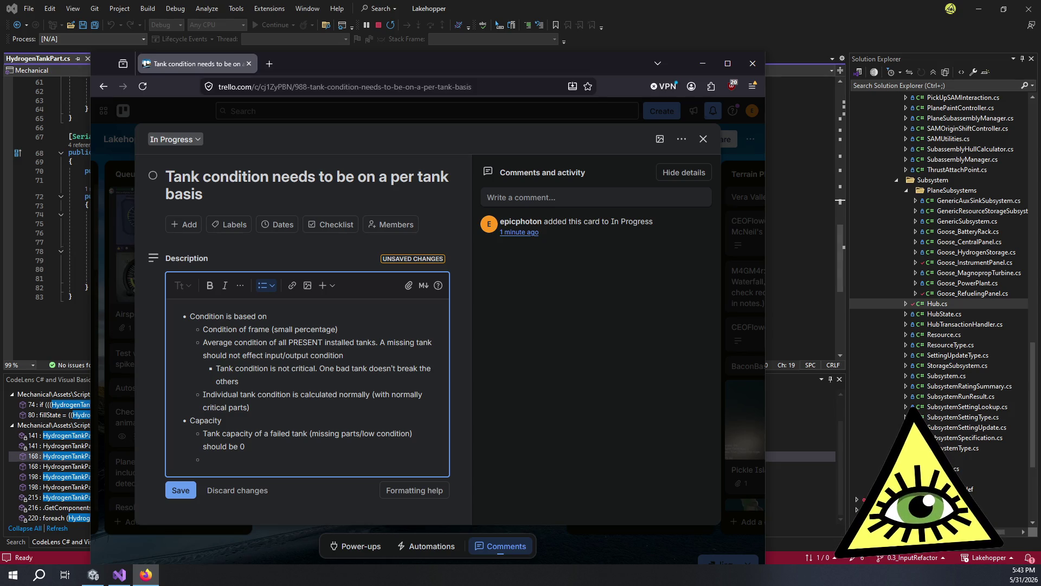
key(BackSpace)
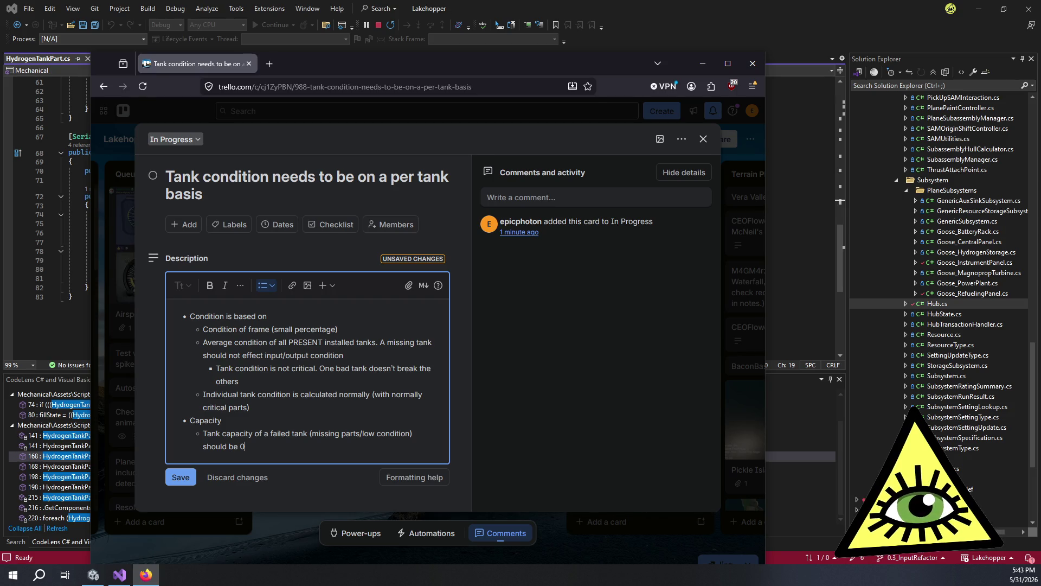
key(alt+Tab)
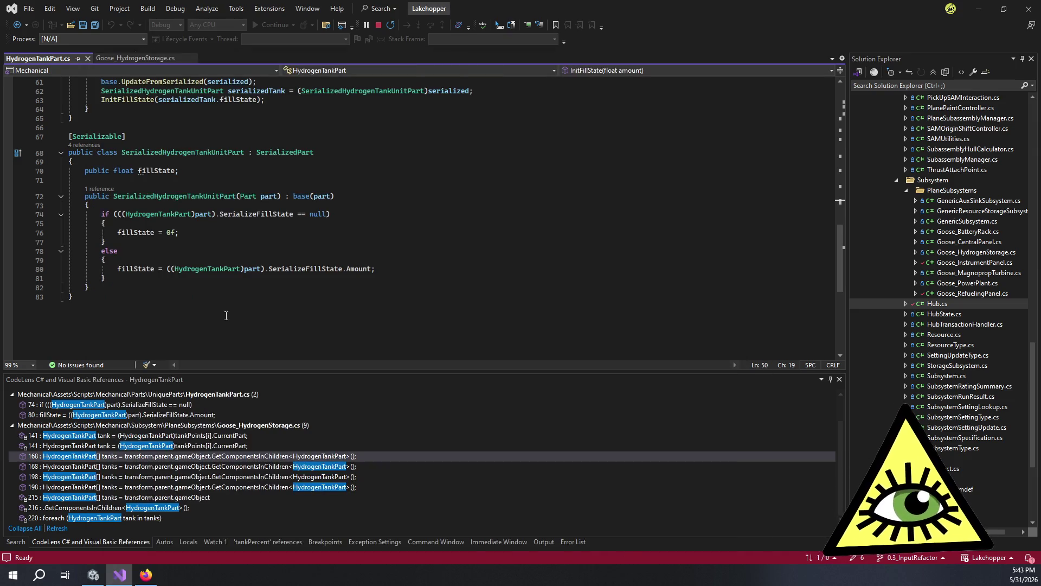
Step: Go from Goose_HydrogenStorage.cs to its StorageSubsystem base class definition
click(403, 215)
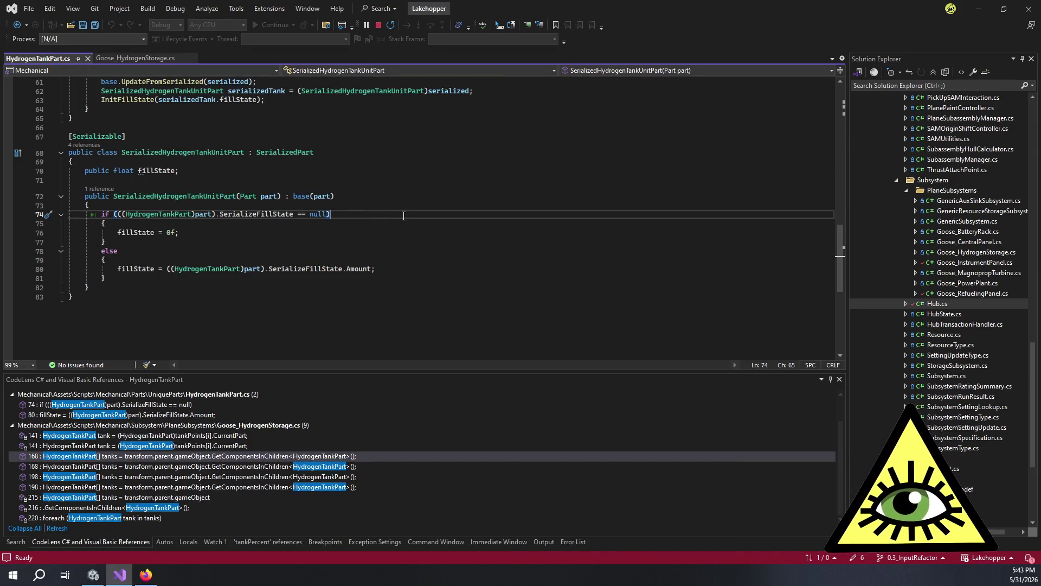
scroll(404, 215, up, 20)
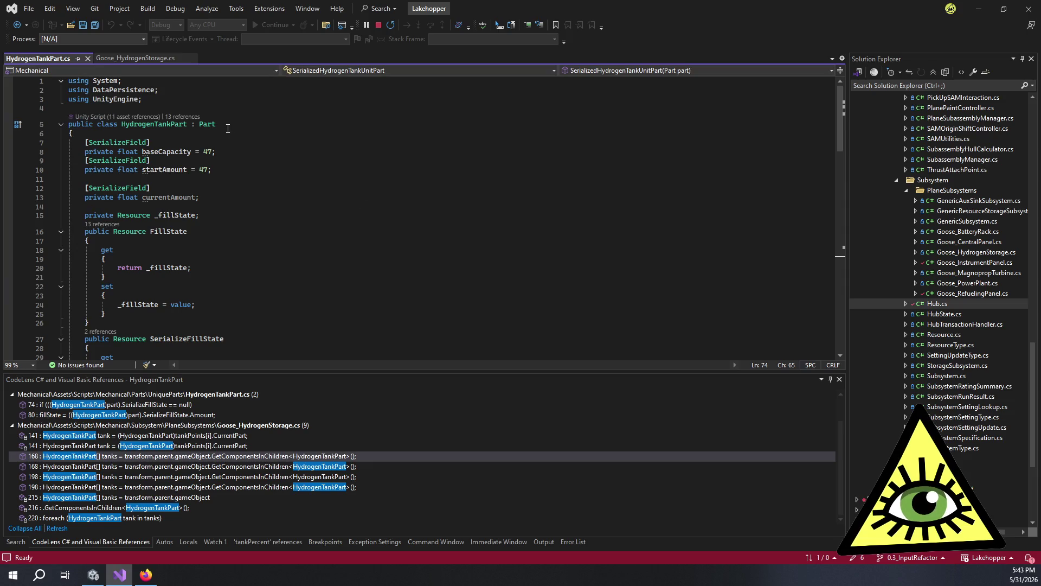
scroll(207, 125, down, 12)
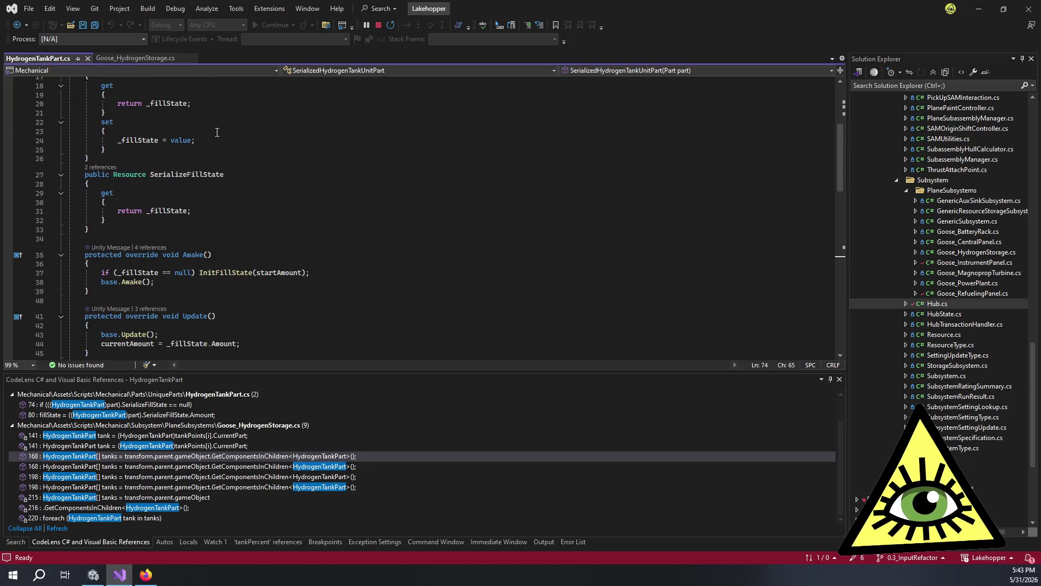
click(140, 59)
scroll(252, 152, up, 20)
double_click(260, 141)
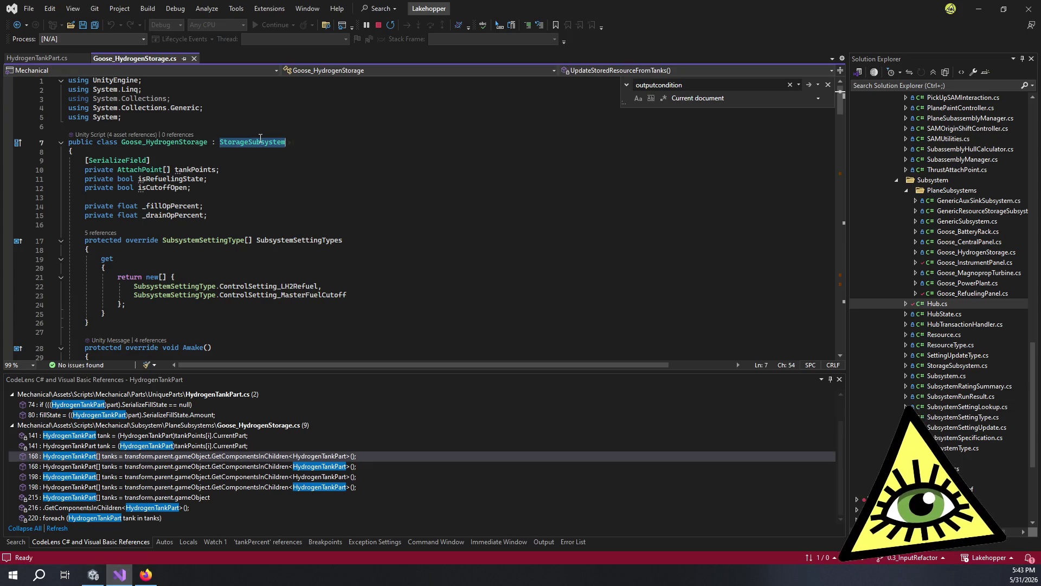
key(F12)
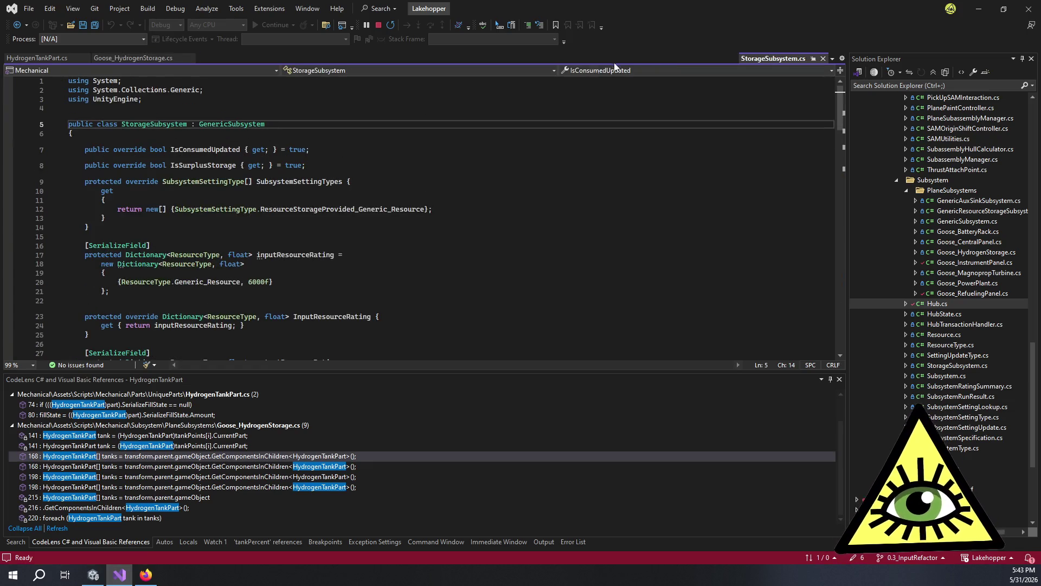
Step: Keep StorageSubsystem.cs open, review inputResourceRating uses, and search it for 'condition'
click(812, 58)
click(380, 209)
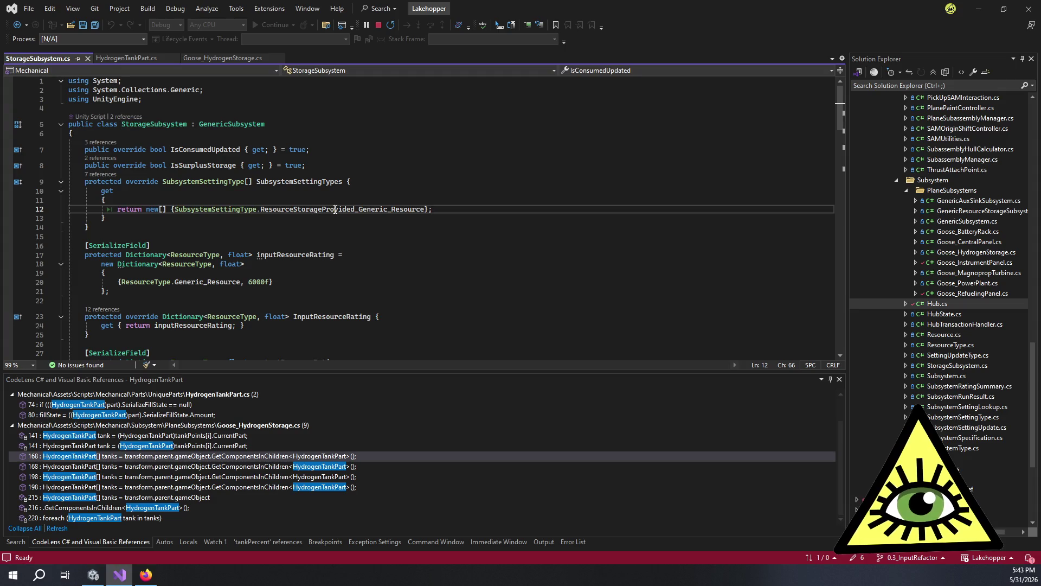
click(365, 265)
click(316, 255)
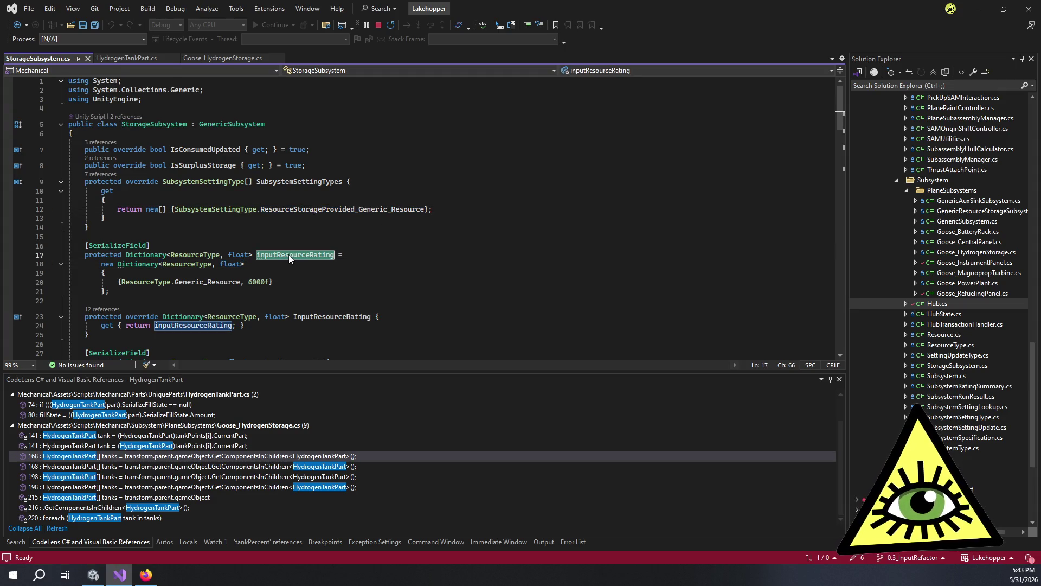
scroll(320, 246, down, 4)
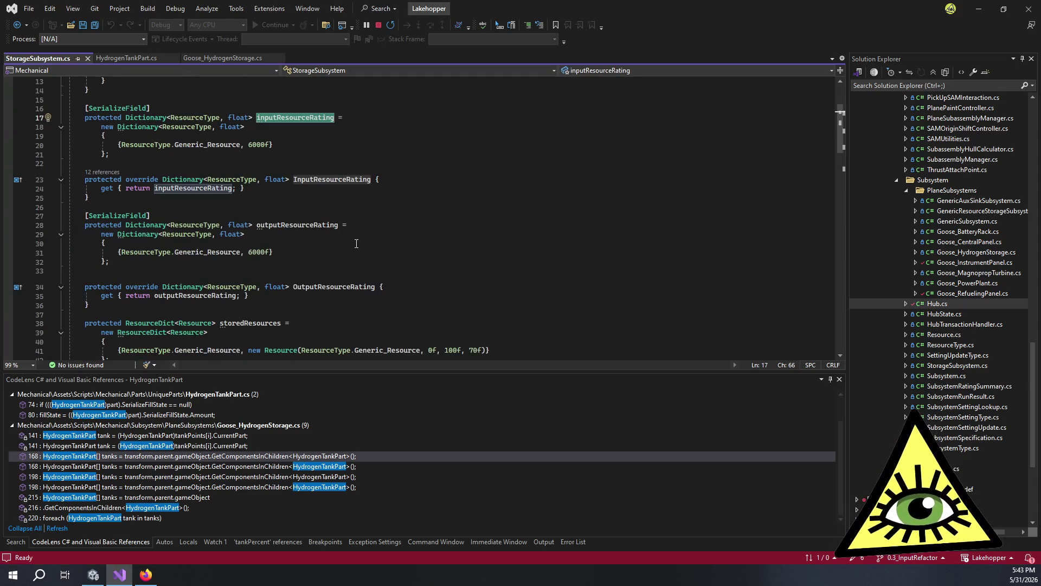
scroll(357, 243, down, 5)
scroll(364, 244, down, 6)
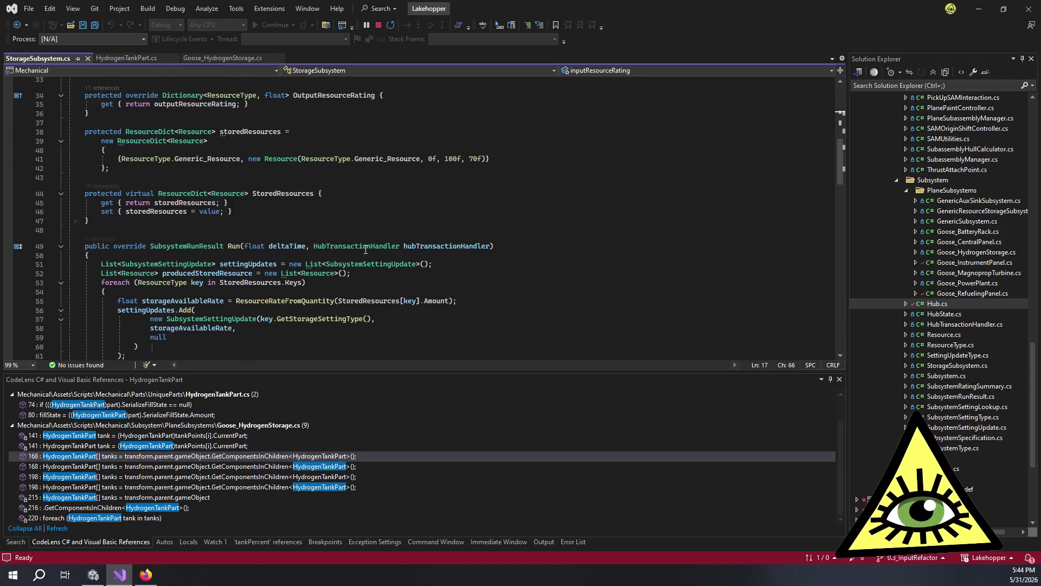
scroll(366, 237, down, 5)
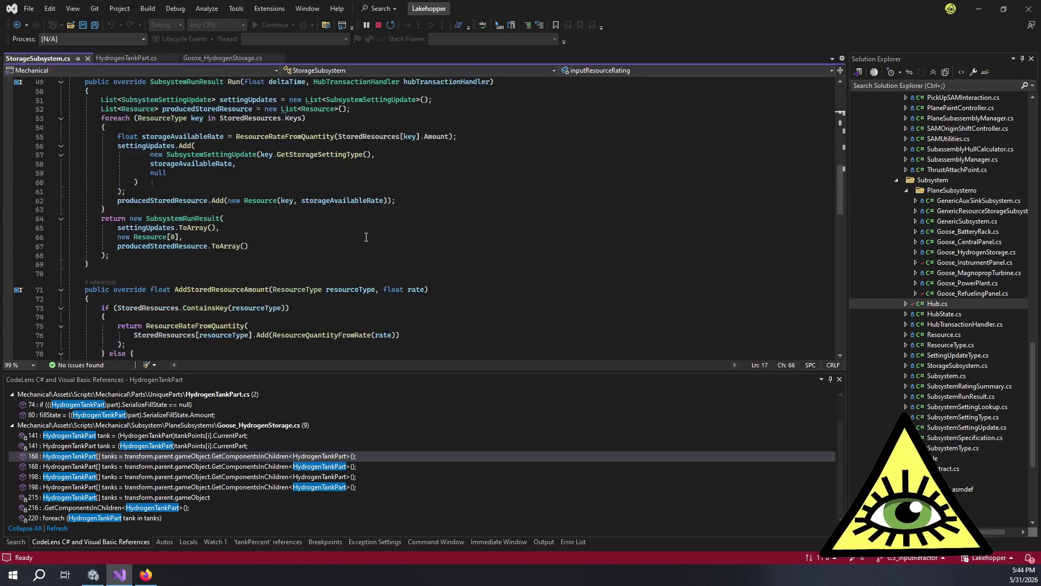
scroll(370, 231, down, 6)
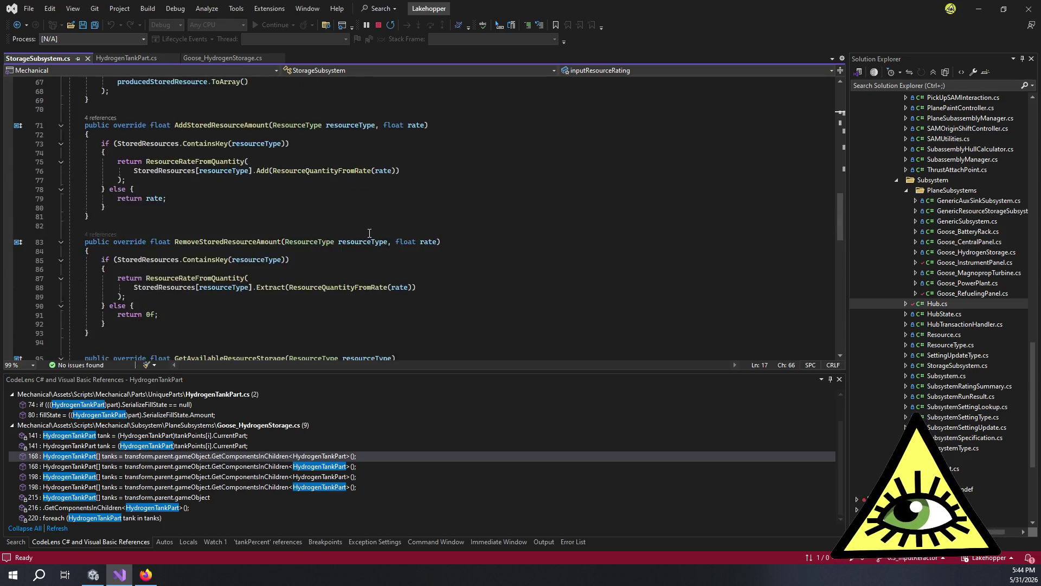
scroll(372, 229, down, 14)
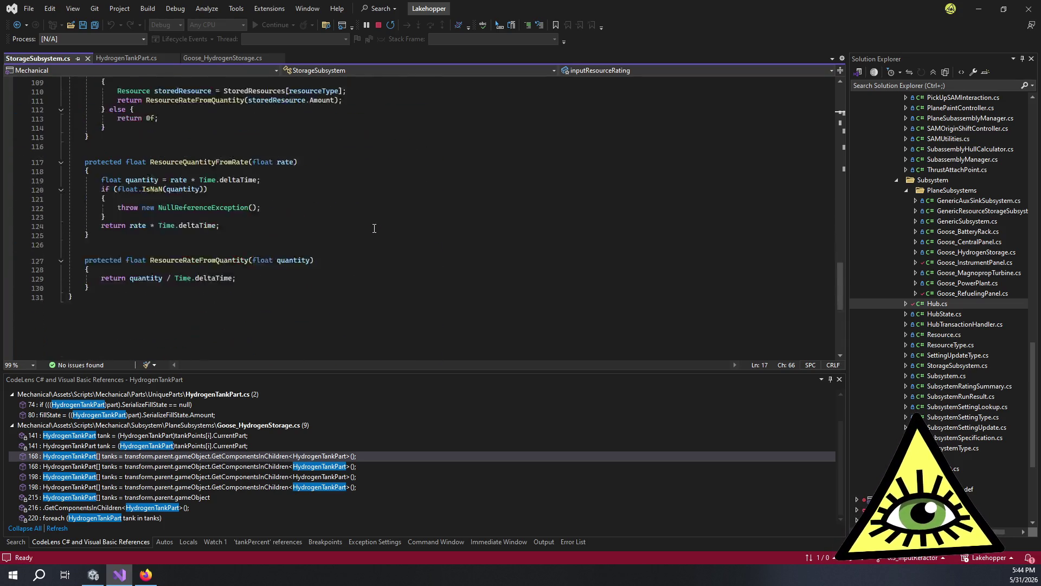
click(409, 205)
key(ctrl+f)
text(condition)
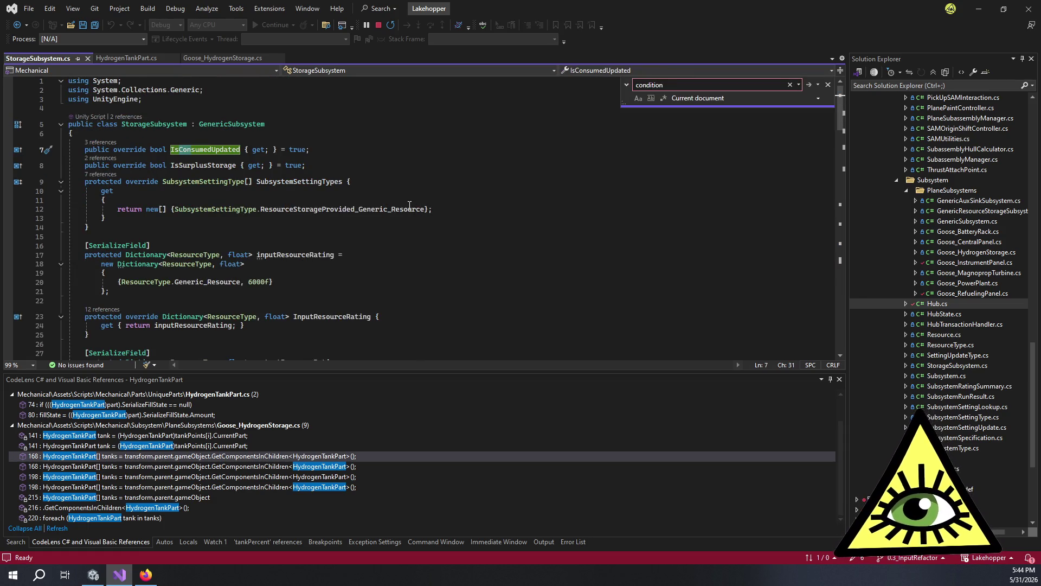
Step: Open GenericSubsystem.cs, search it for 'condition', then jump to its Subsystem base class
click(293, 125)
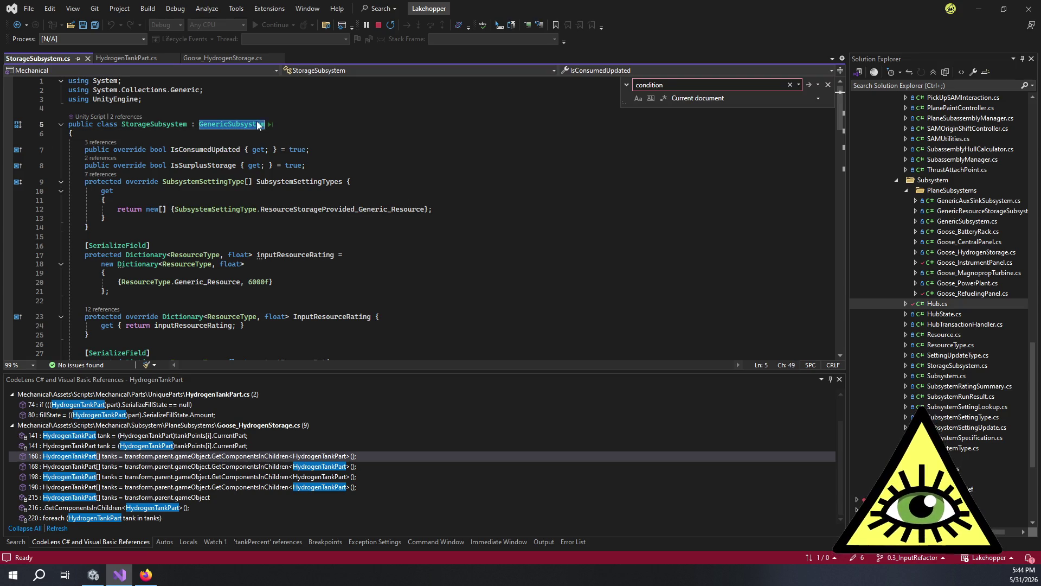
ctrl+click(258, 124)
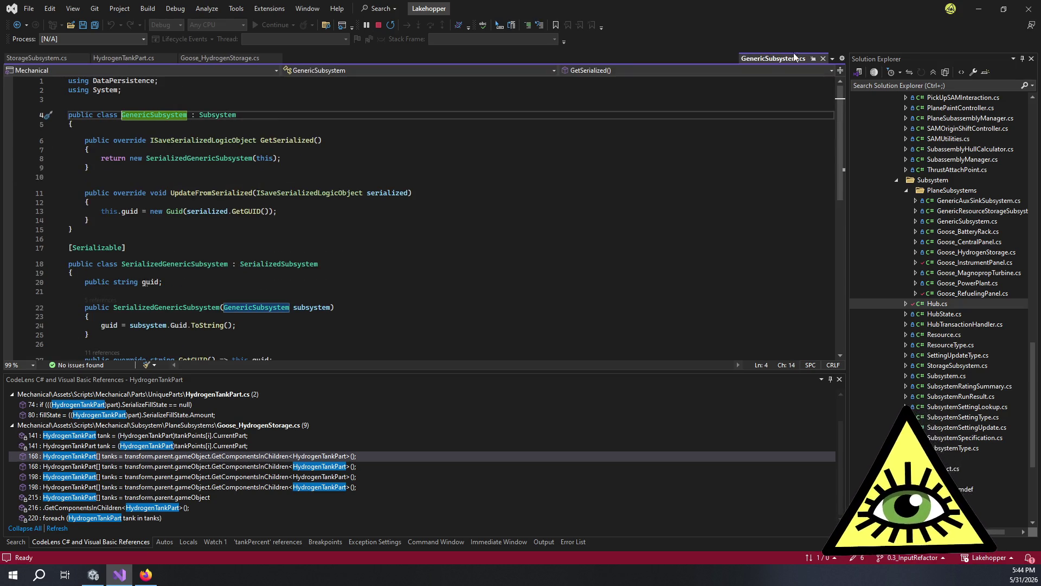
click(813, 58)
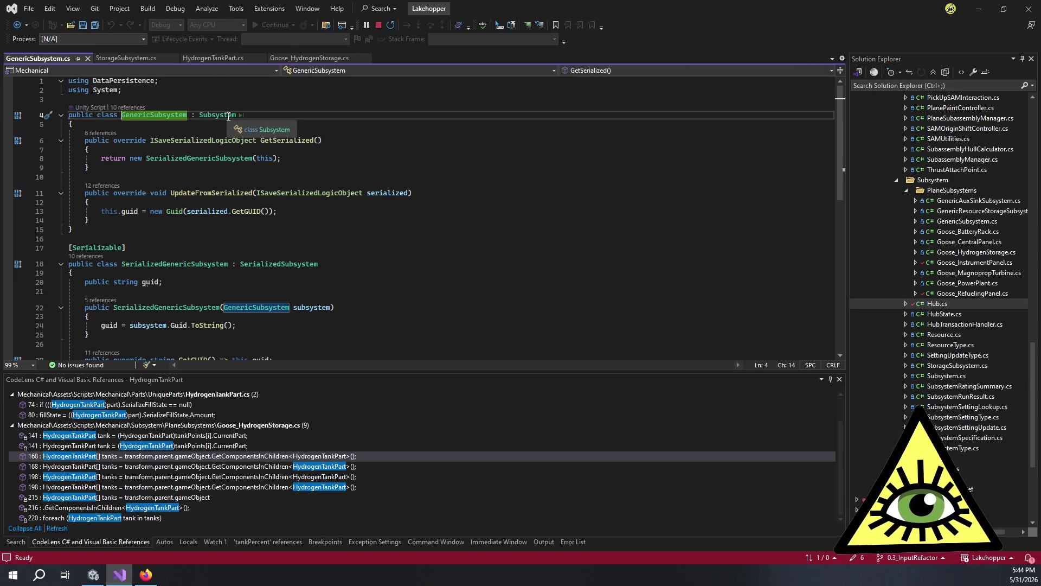
click(455, 207)
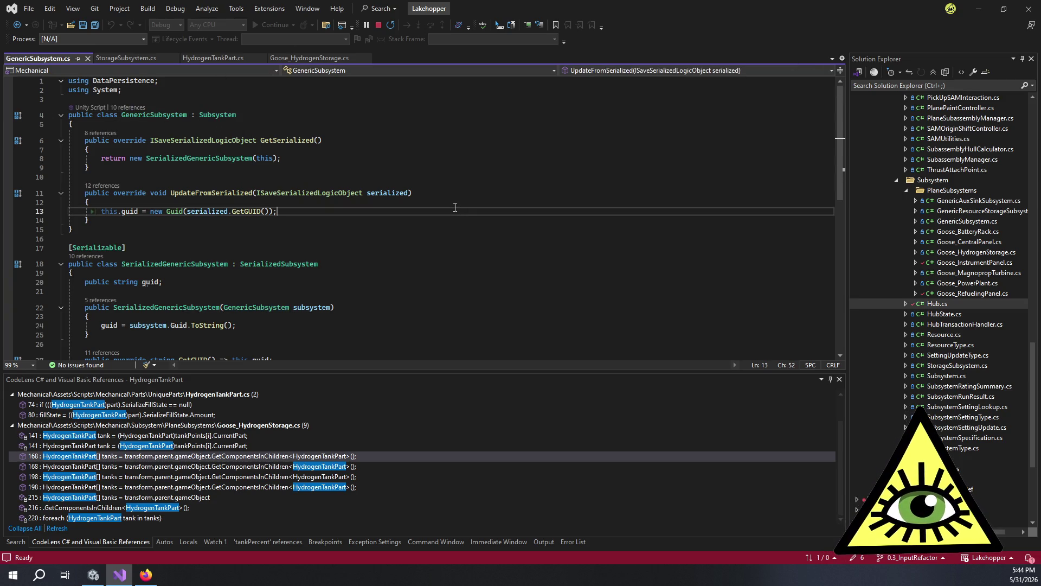
key(ctrl+f)
text(condition)
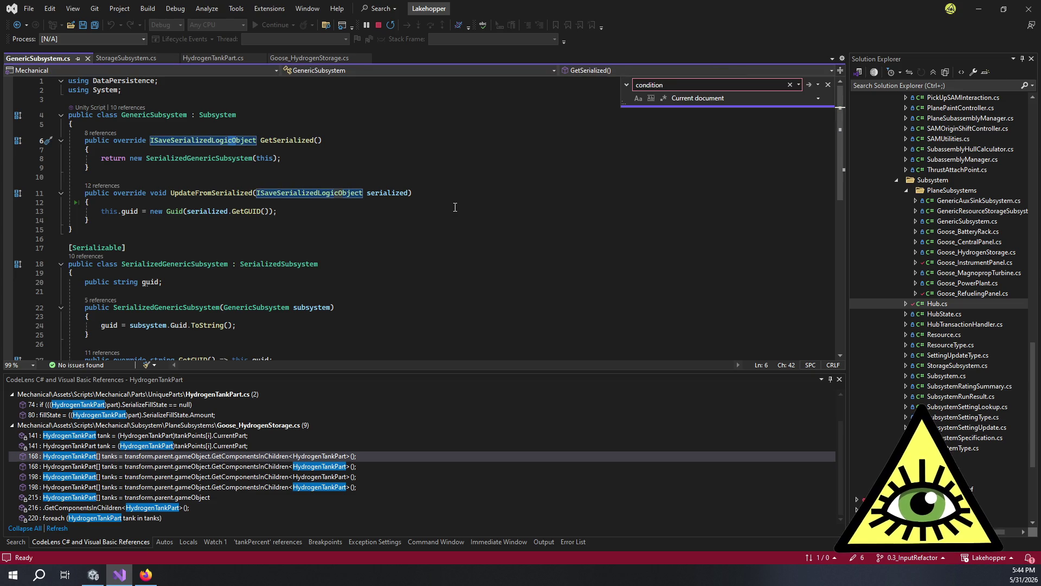
click(457, 206)
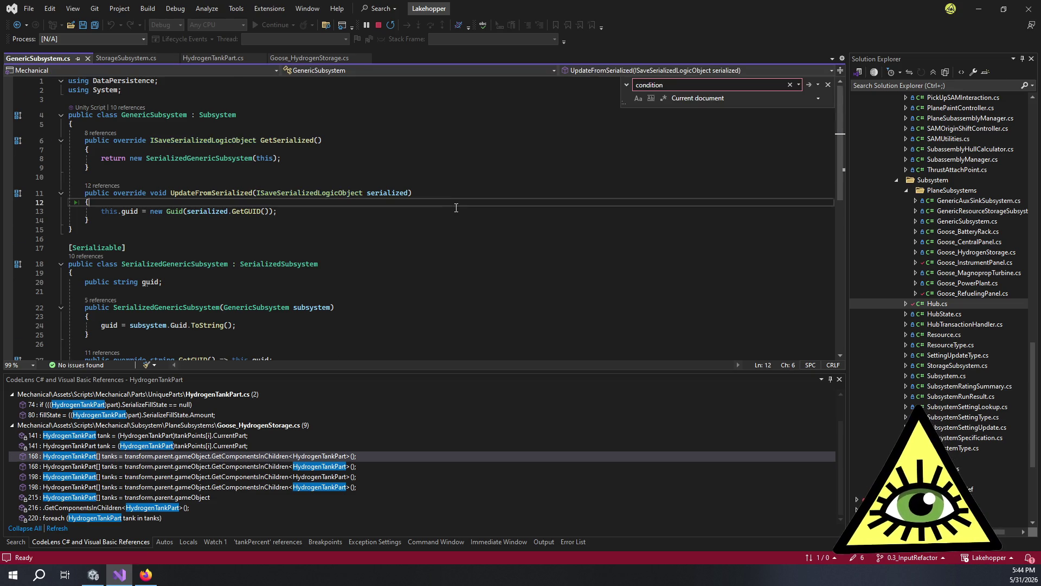
click(211, 113)
double_click(211, 114)
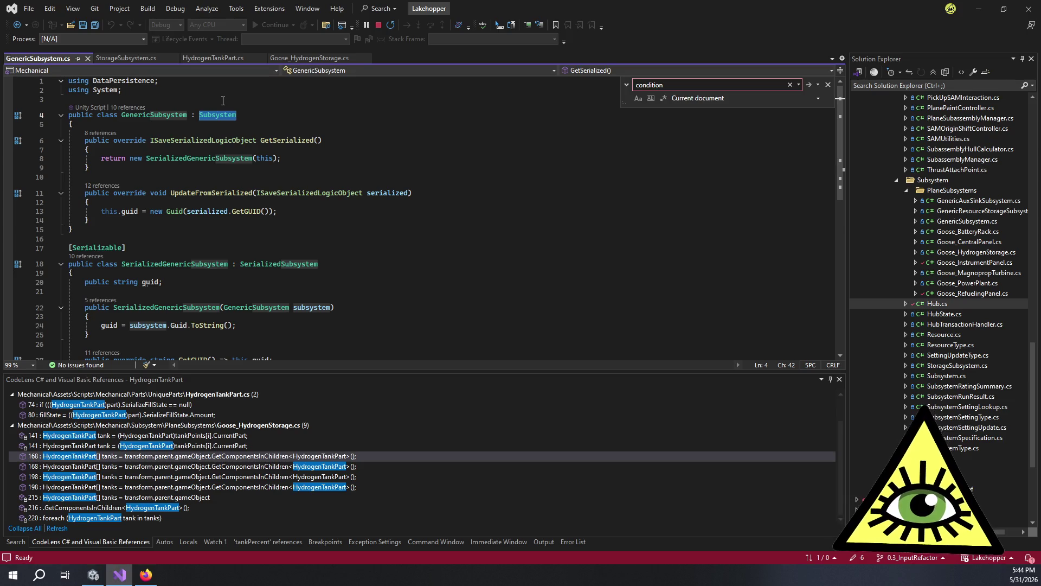
key(F12)
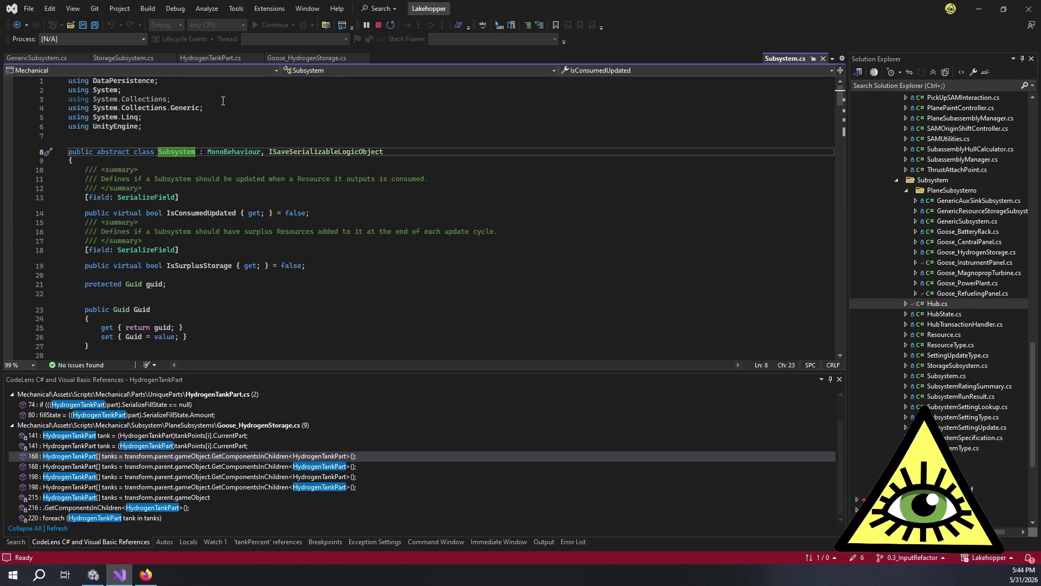
Step: Search Subsystem.cs for 'condition' and step through the matches
click(326, 197)
scroll(357, 190, down, 1)
scroll(357, 189, down, 2)
click(345, 191)
scroll(336, 192, down, 3)
key(ctrl+f)
text(condition)
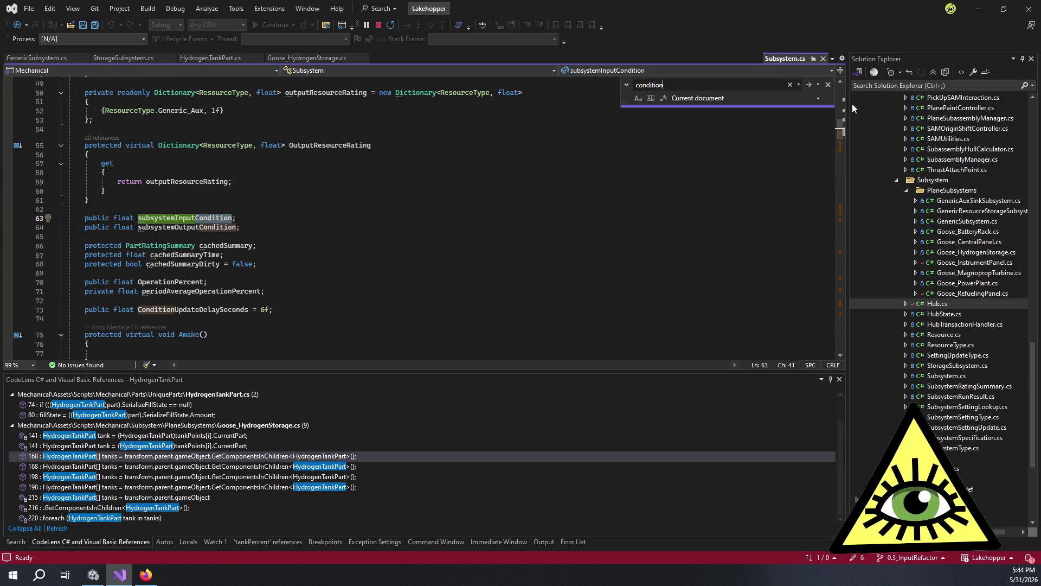
key(Return)
key(Return)
key(Return)
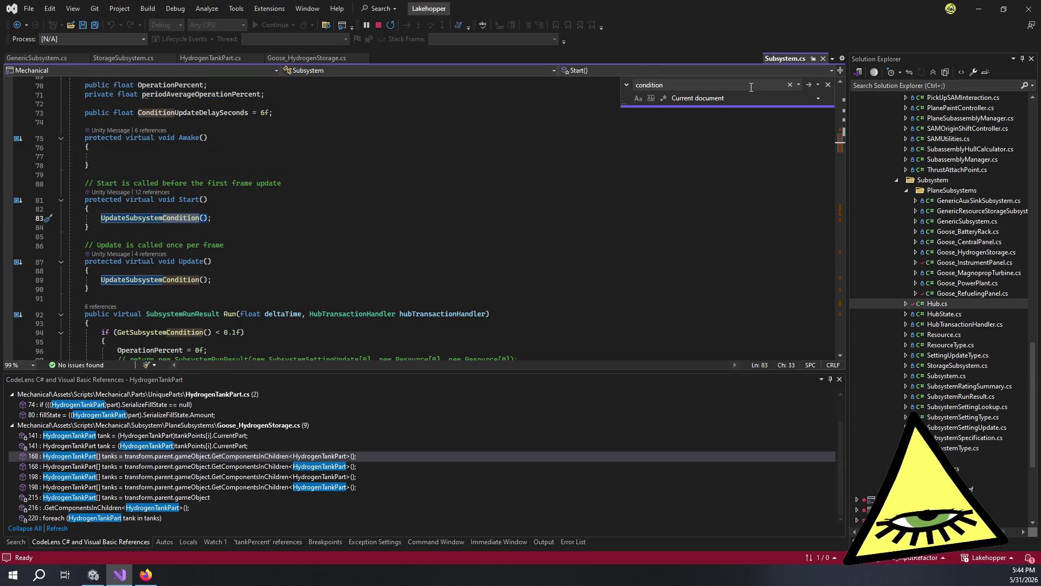
key(Return)
key(Return)
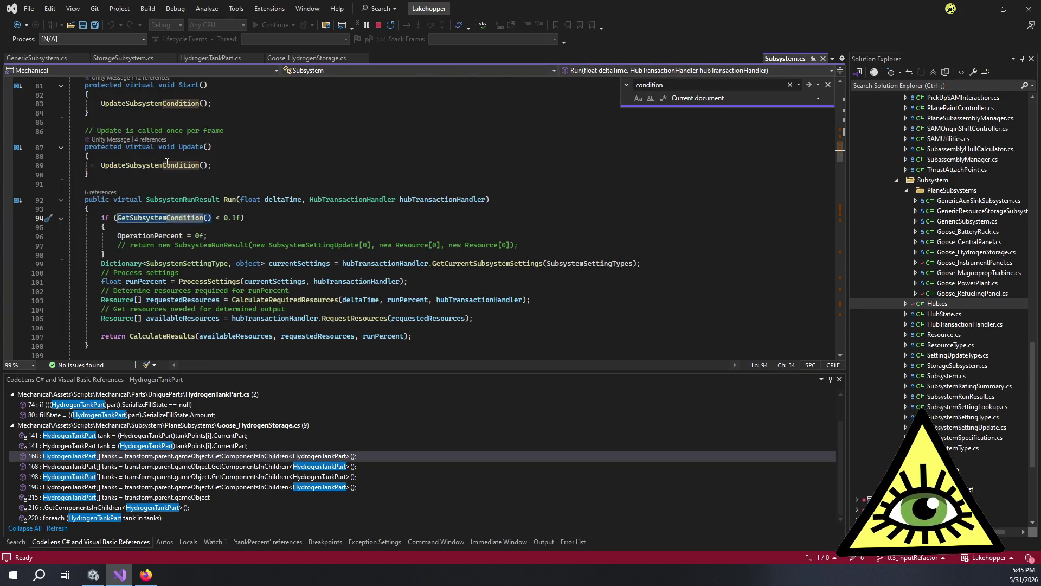
Step: Jump to GetSubsystemCondition and UpdateSubsystemCondition definitions, then show UpdateSubsystemCondition's references
double_click(167, 164)
key(F12)
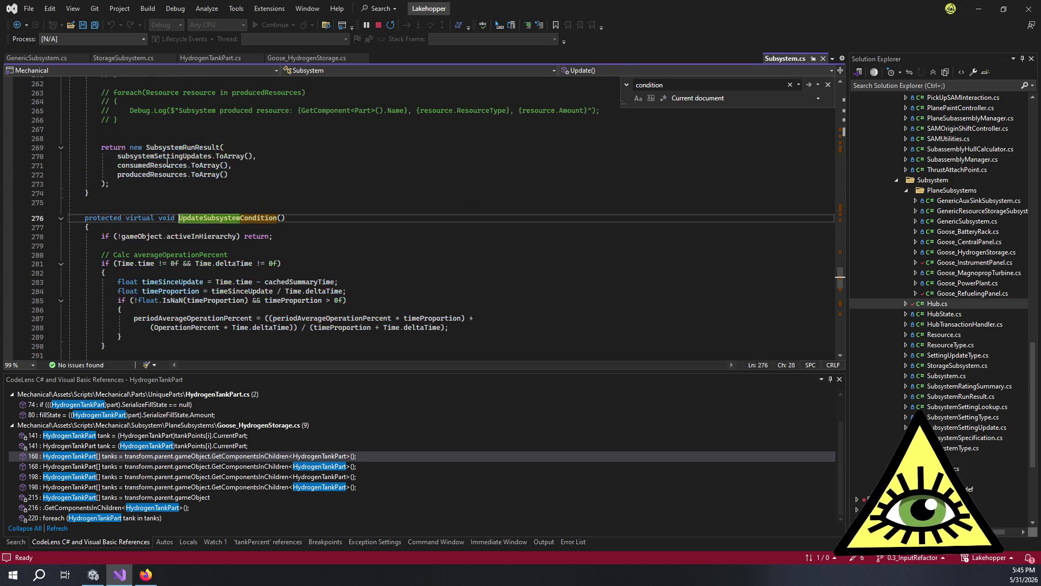
scroll(374, 223, up, 20)
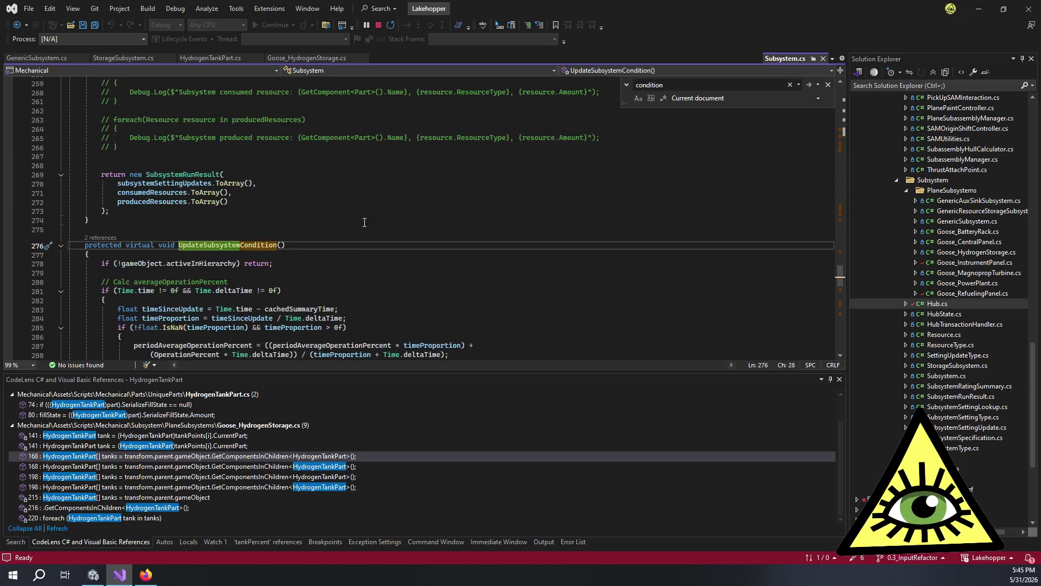
scroll(387, 219, up, 20)
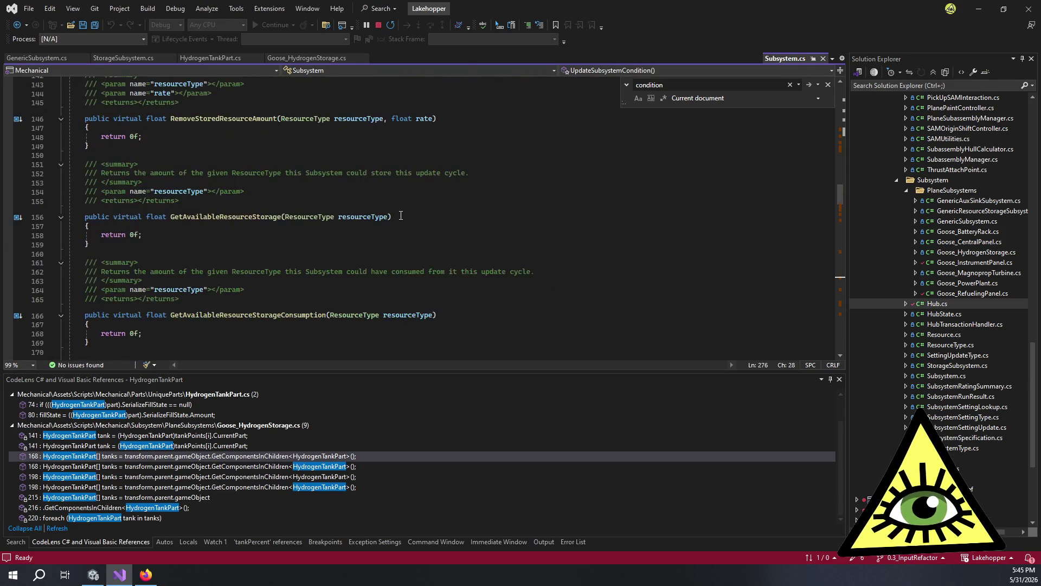
scroll(401, 215, up, 4)
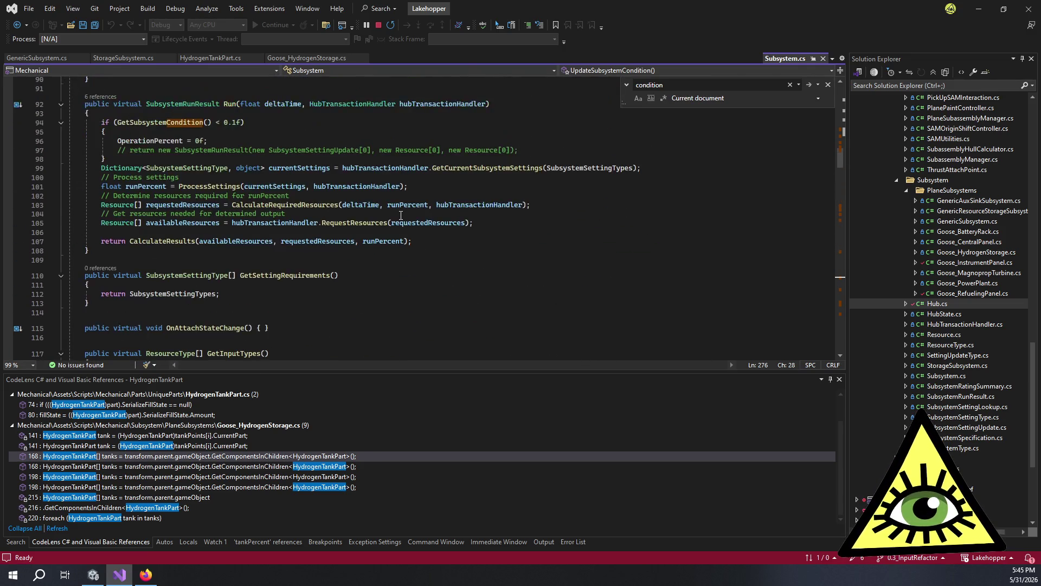
click(162, 205)
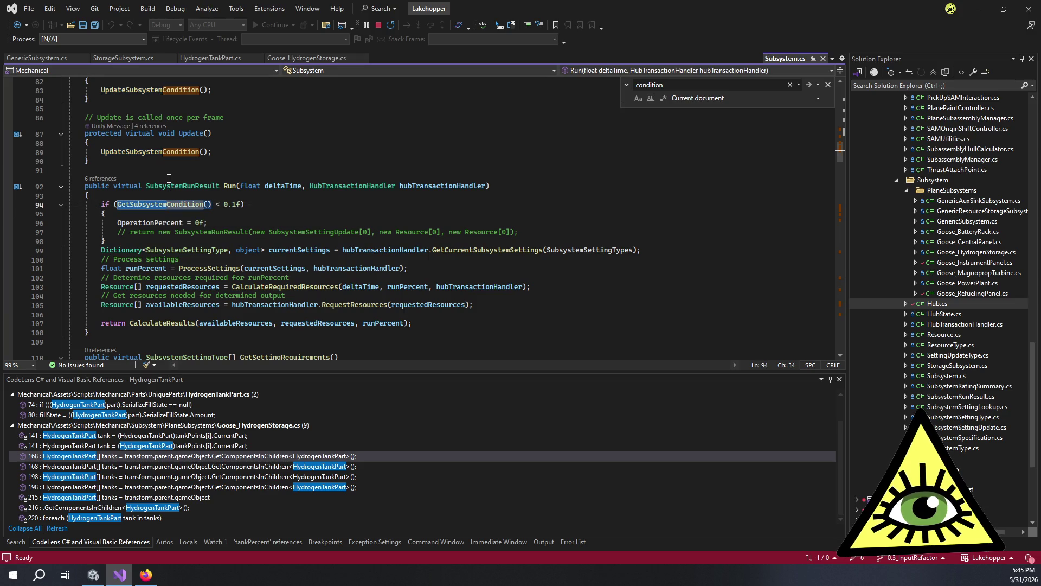
key(F12)
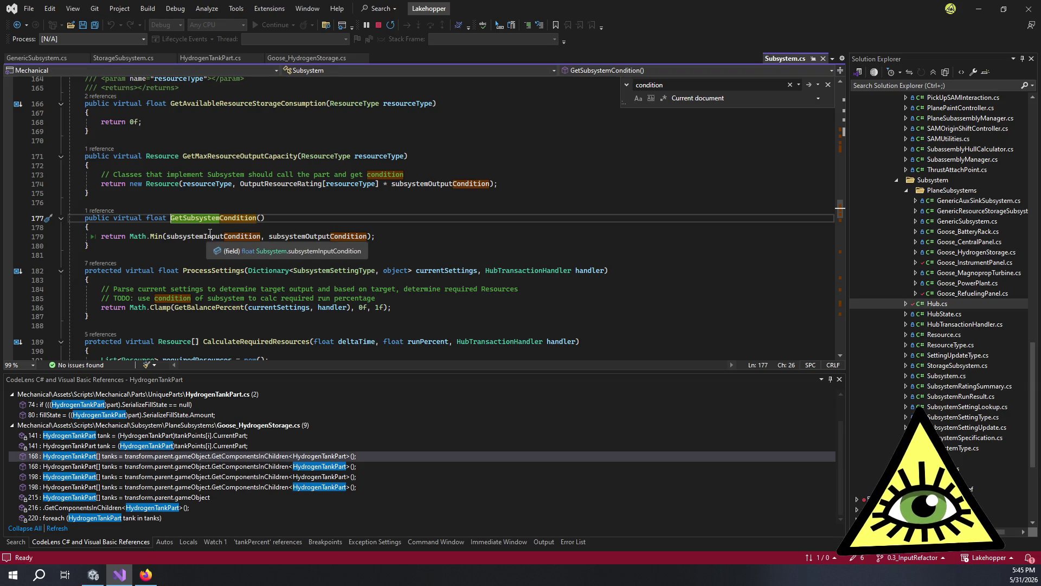
scroll(325, 221, up, 20)
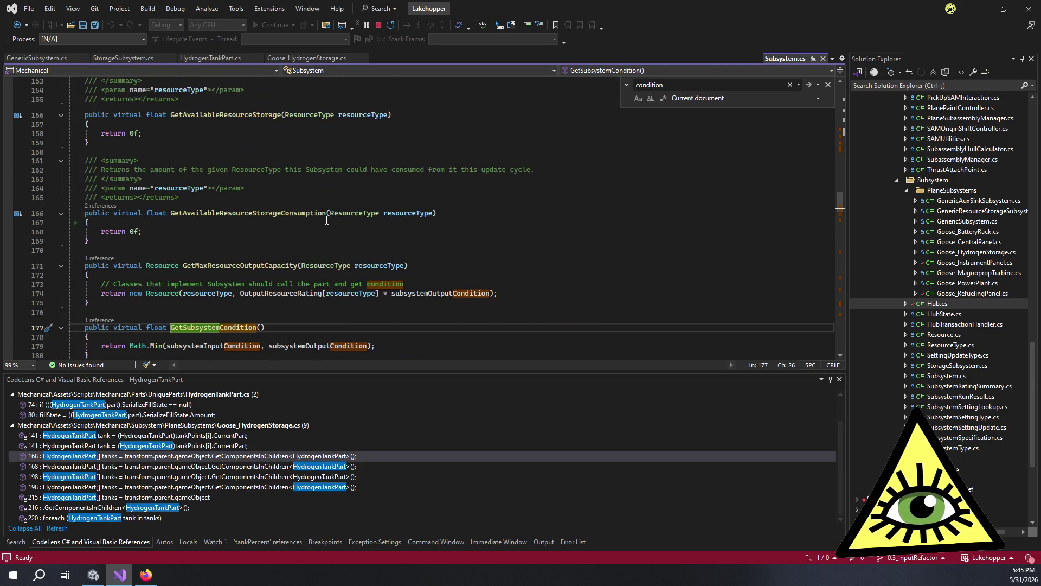
scroll(326, 222, up, 7)
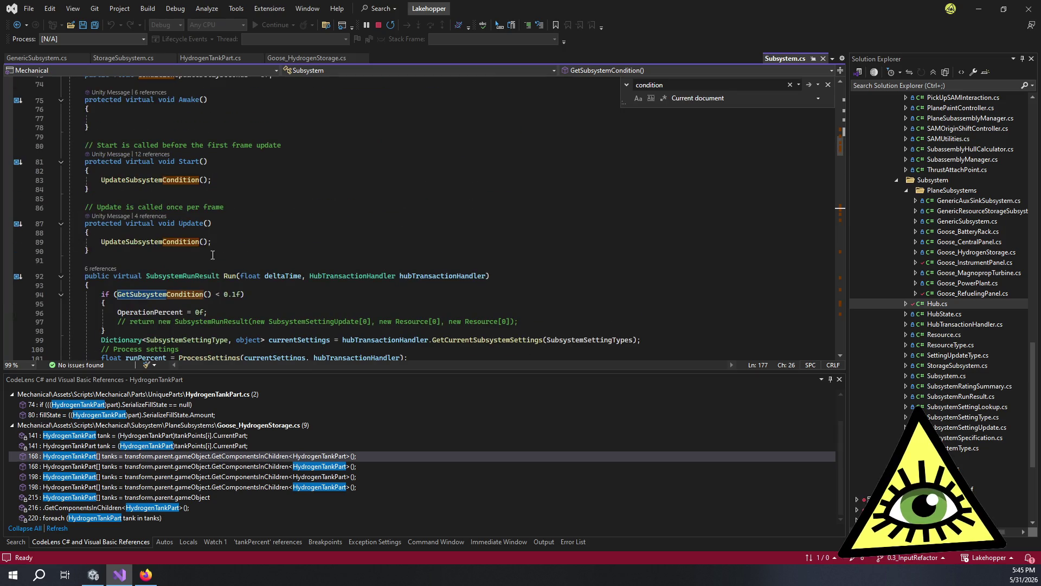
click(162, 242)
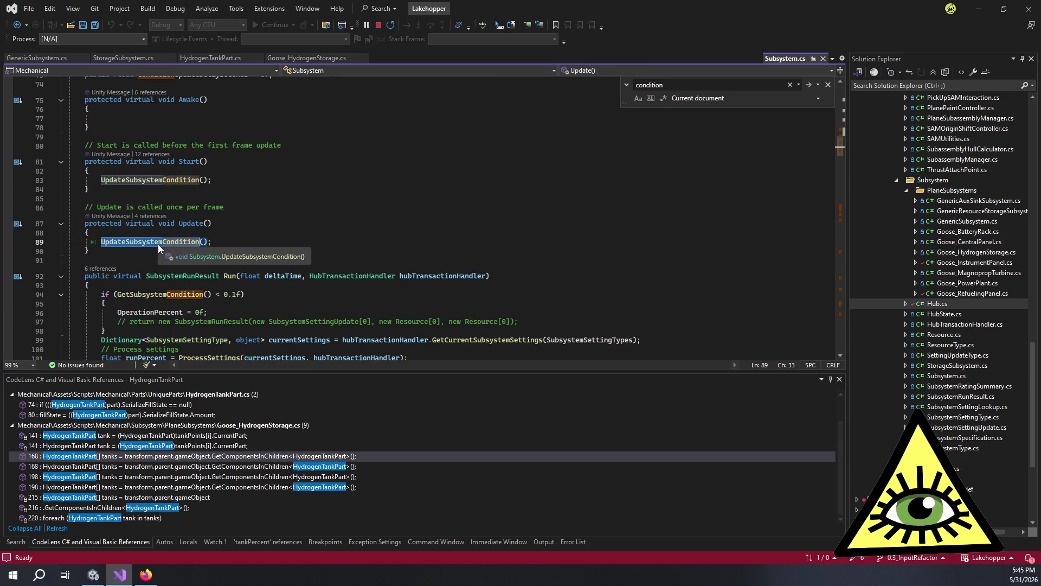
key(F12)
click(93, 211)
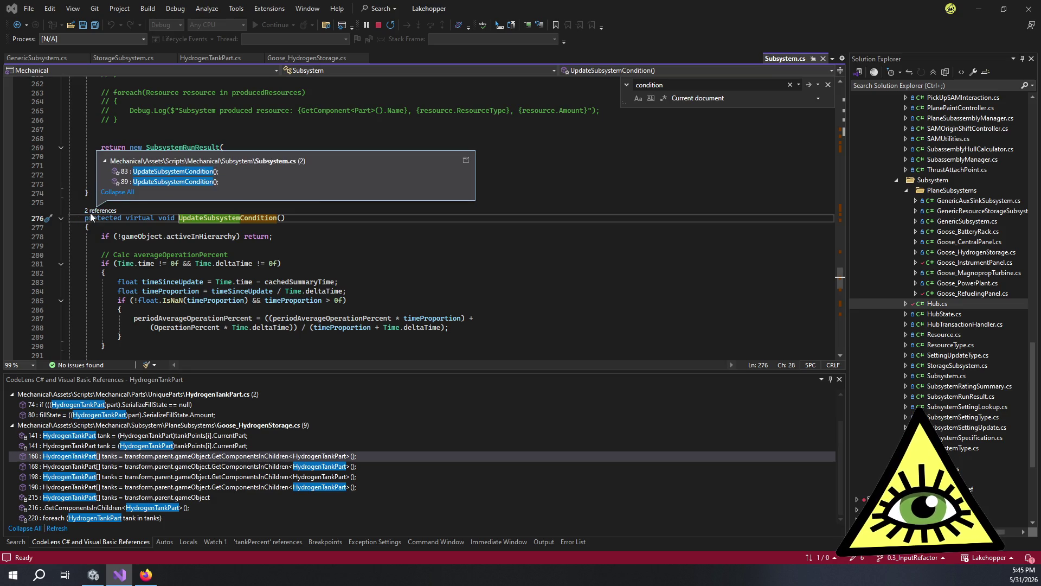
Step: Dock UpdateSubsystemCondition's two call sites in the references panel
click(466, 159)
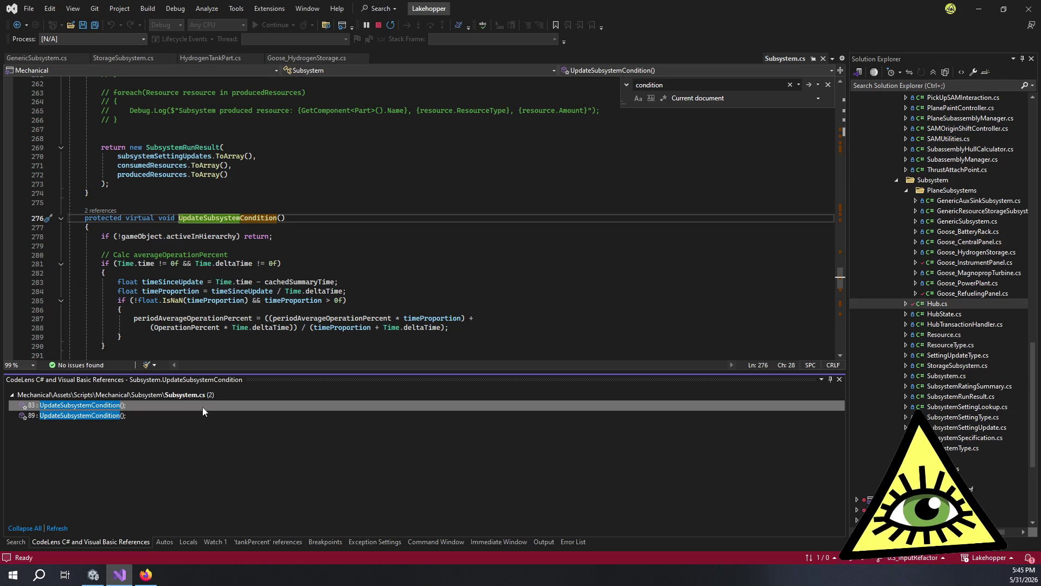
mouse_move(203, 406)
click(347, 254)
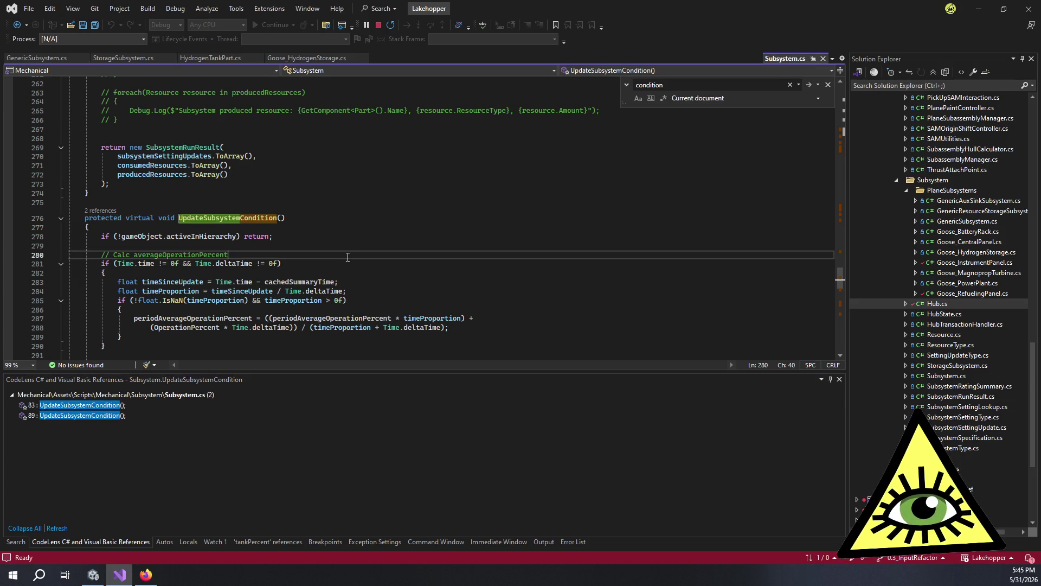
Step: Read through UpdateSubsystemCondition's body, selecting its GetSubsystemPartRatingSummary call
scroll(347, 257, down, 2)
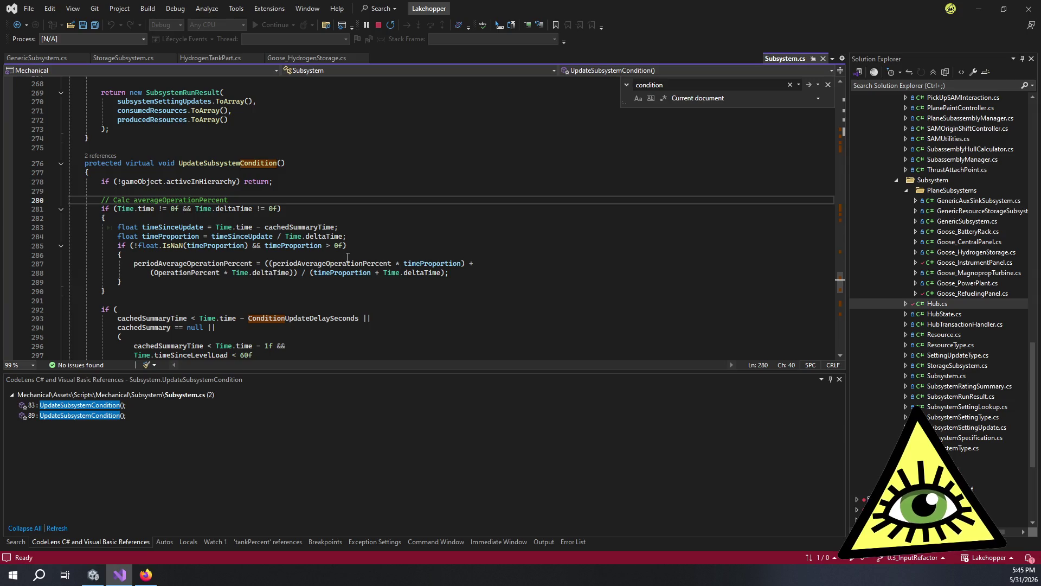
scroll(346, 252, down, 3)
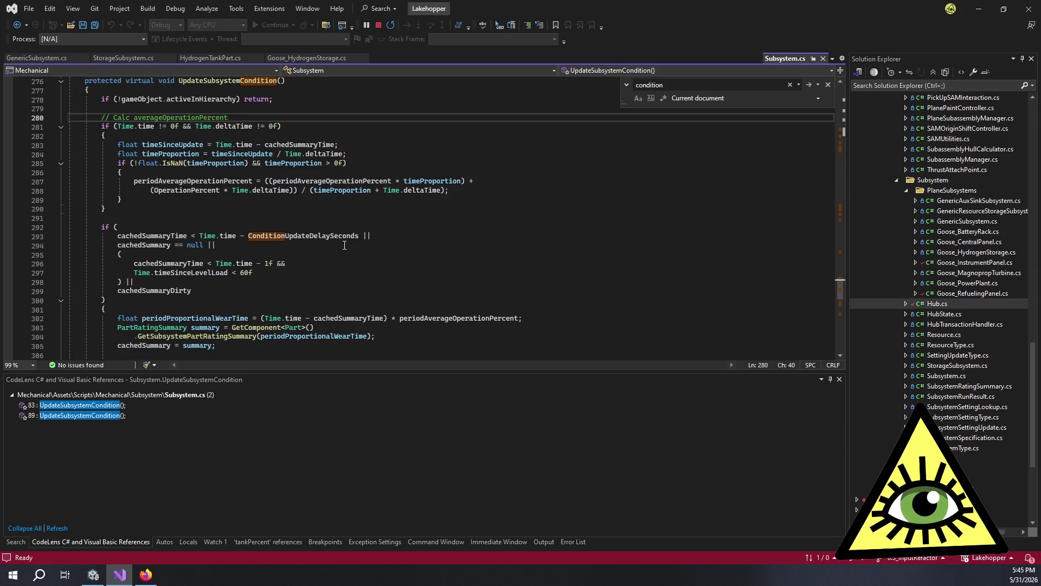
scroll(365, 243, down, 2)
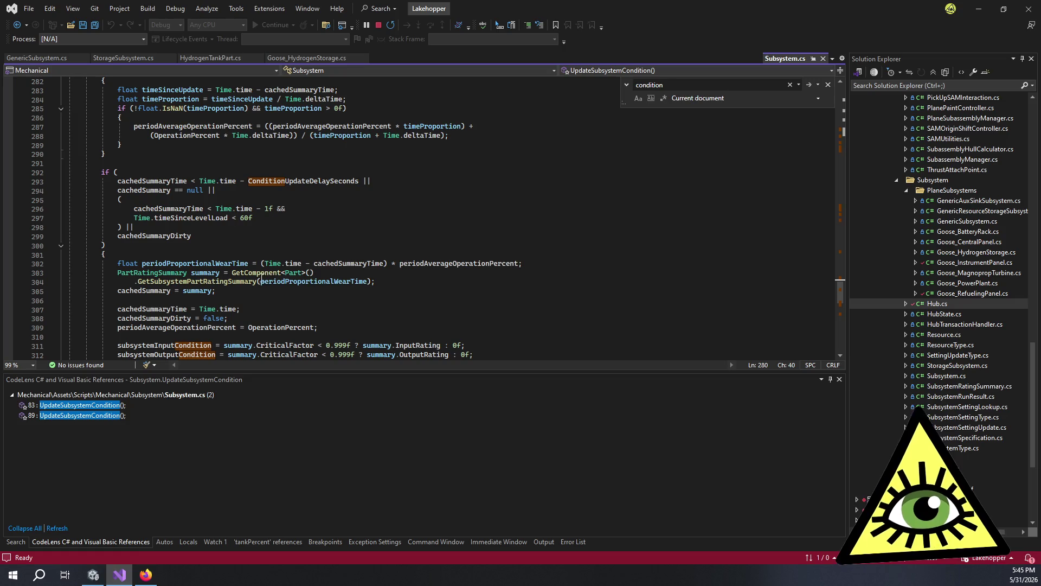
double_click(243, 280)
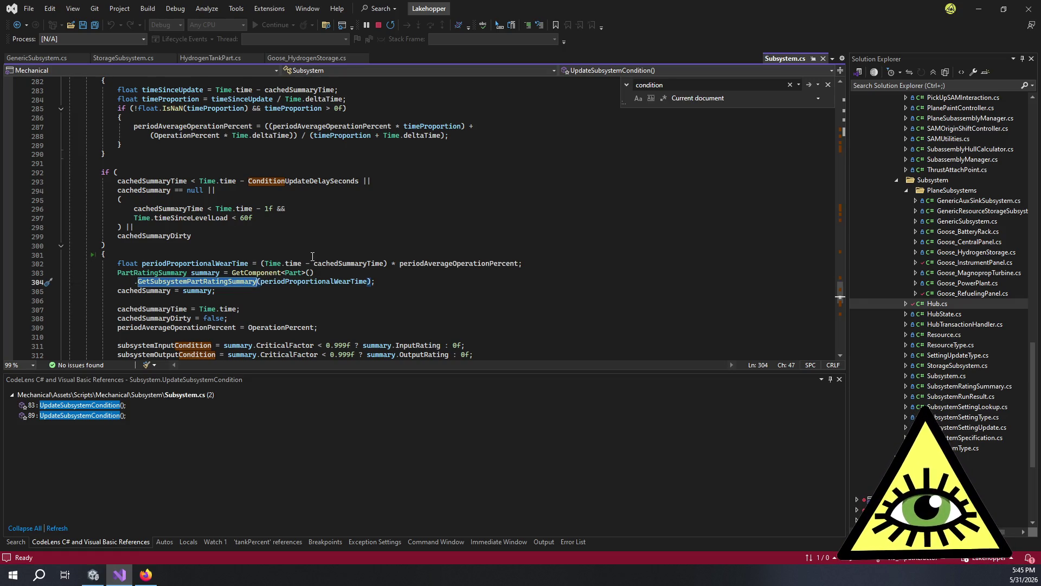
mouse_move(222, 283)
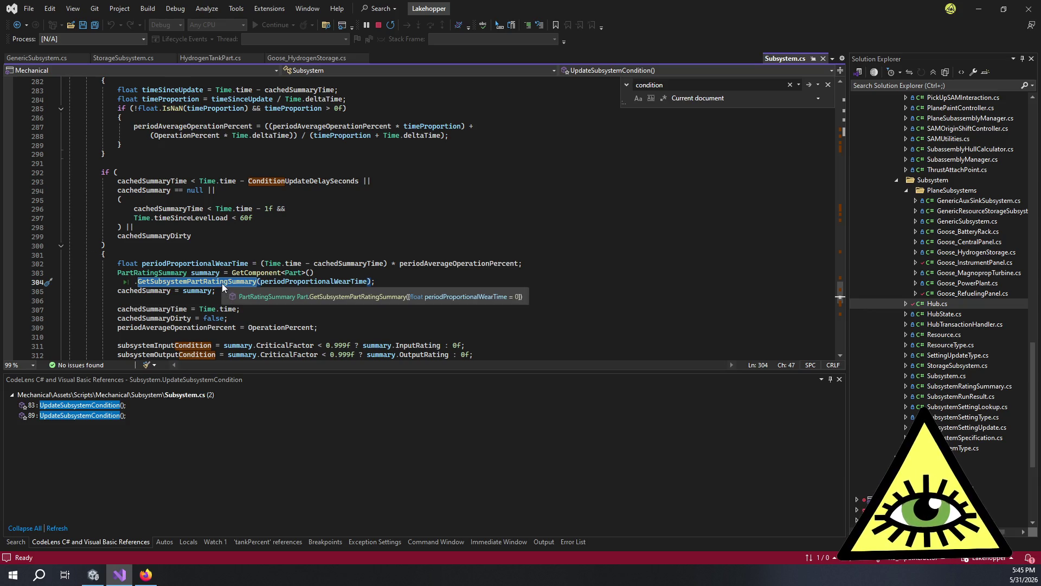
scroll(274, 234, down, 2)
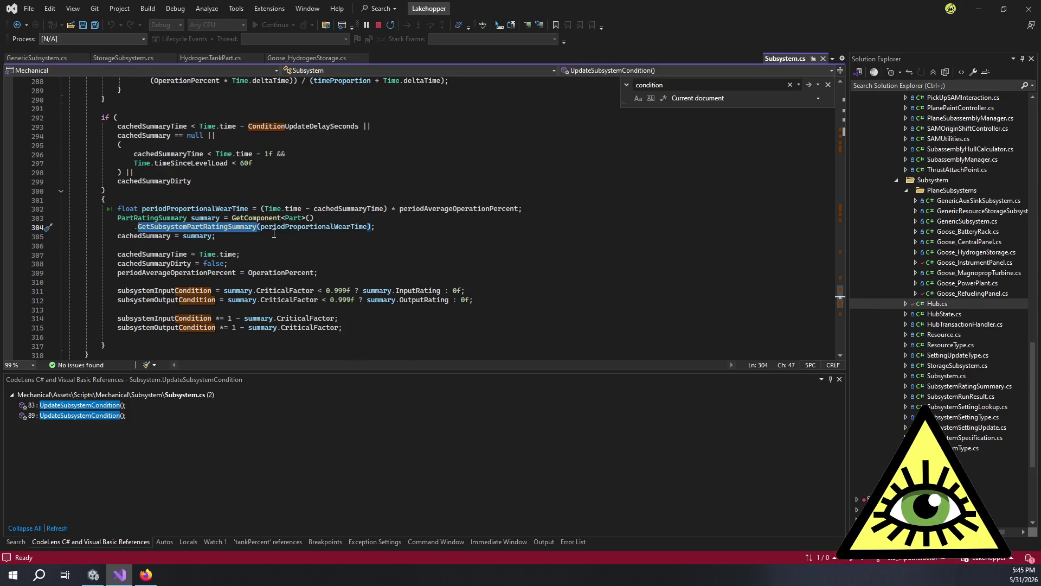
scroll(260, 243, up, 3)
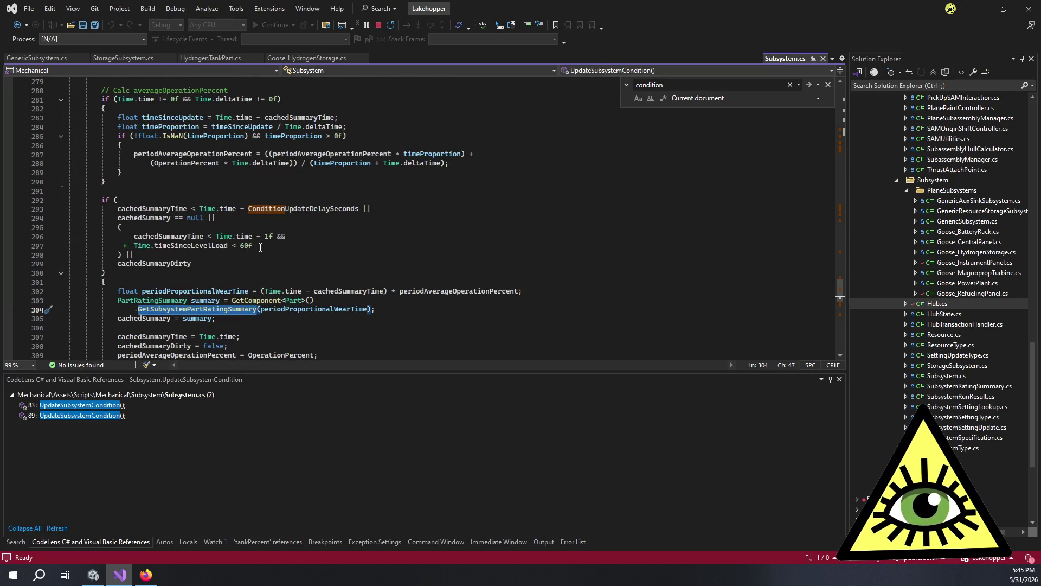
scroll(260, 247, up, 3)
click(266, 263)
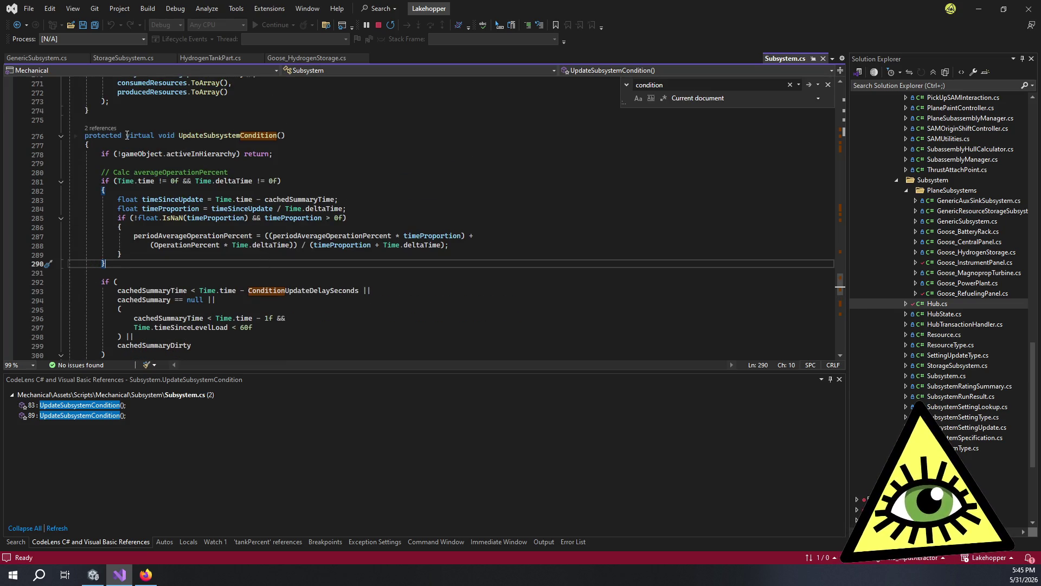
scroll(209, 227, down, 2)
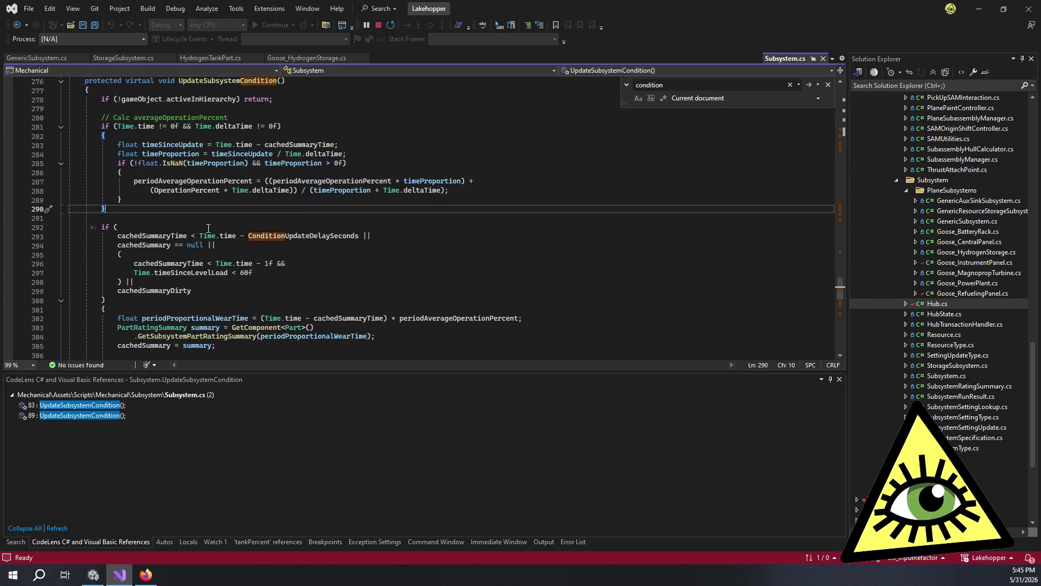
scroll(209, 228, up, 1)
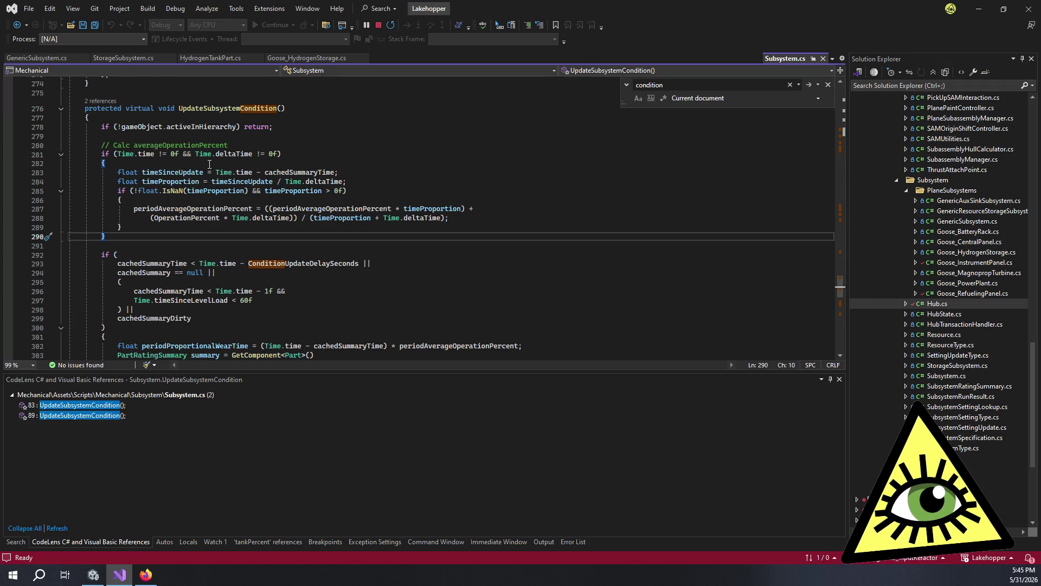
click(368, 193)
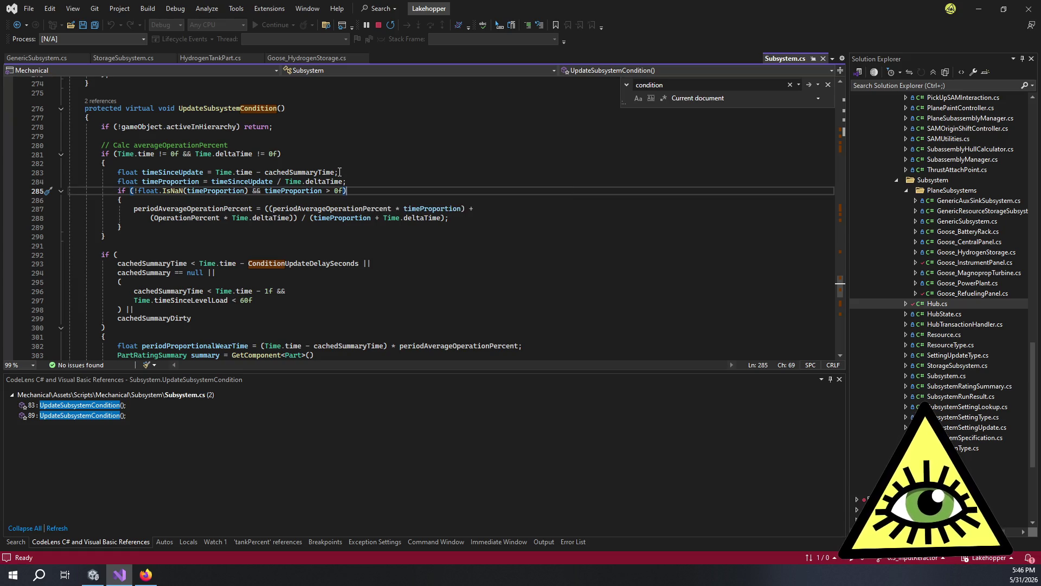
click(346, 173)
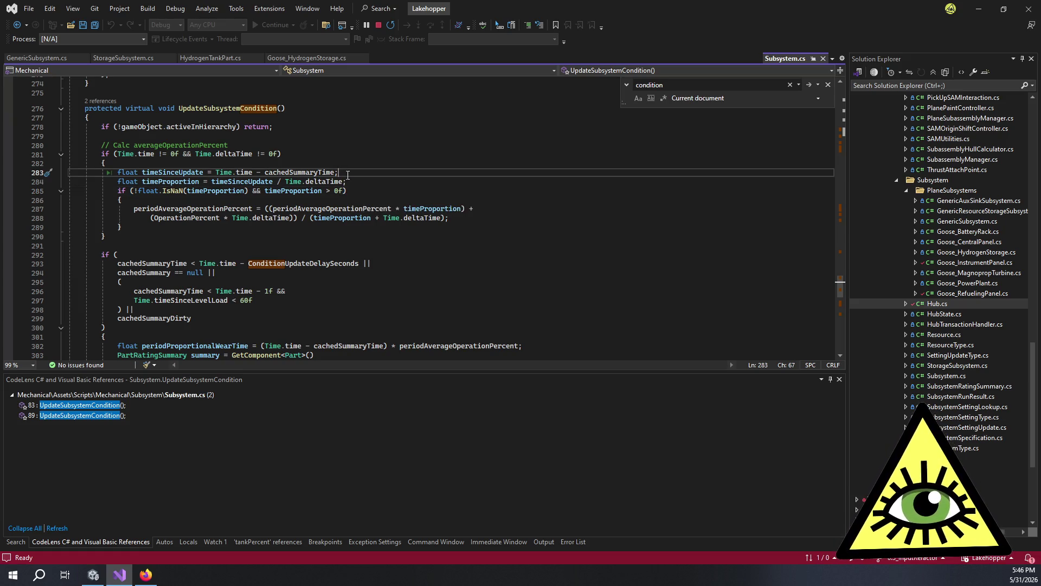
click(304, 156)
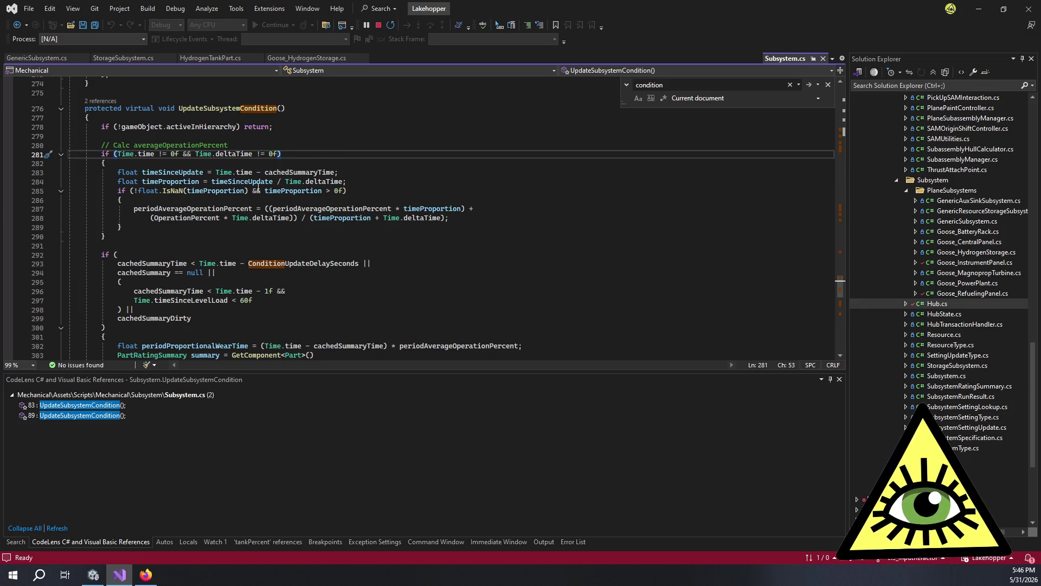
mouse_move(139, 154)
mouse_down()
mouse_move(217, 174)
mouse_move(355, 174)
mouse_move(375, 231)
mouse_up()
click(375, 230)
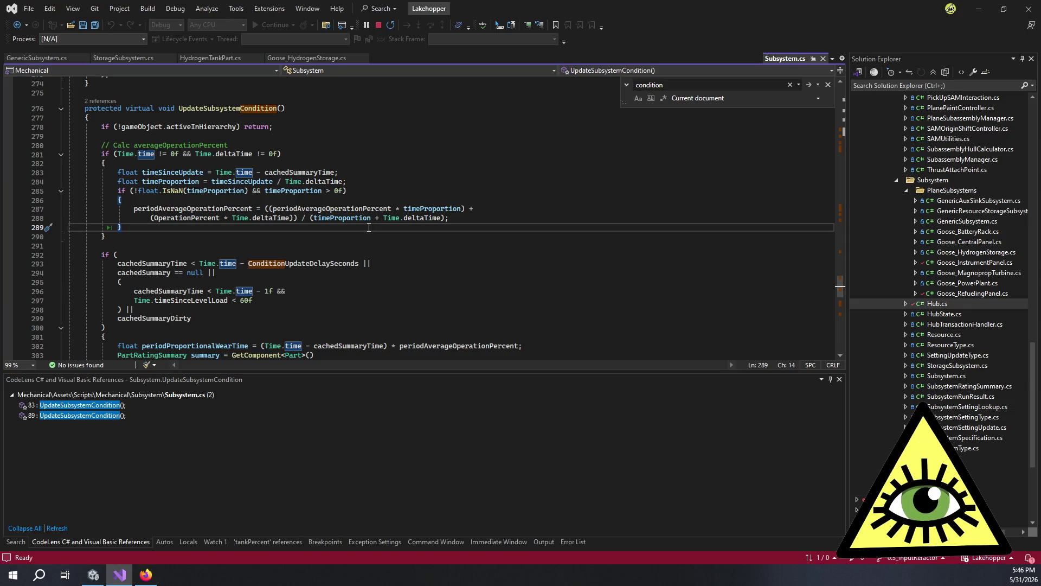
mouse_move(166, 170)
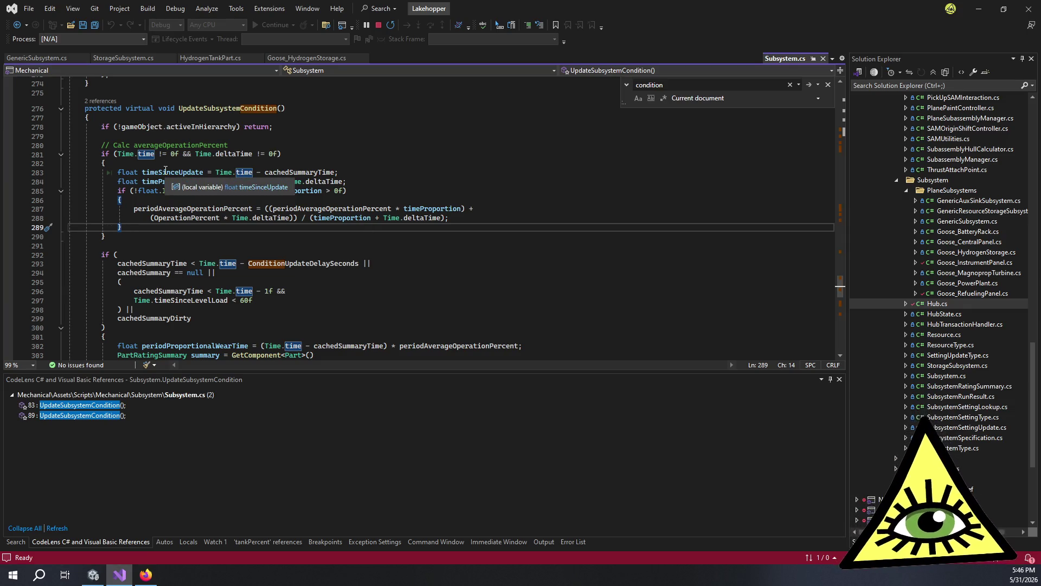
mouse_move(142, 172)
mouse_down()
mouse_move(316, 174)
mouse_move(351, 192)
mouse_up()
click(352, 193)
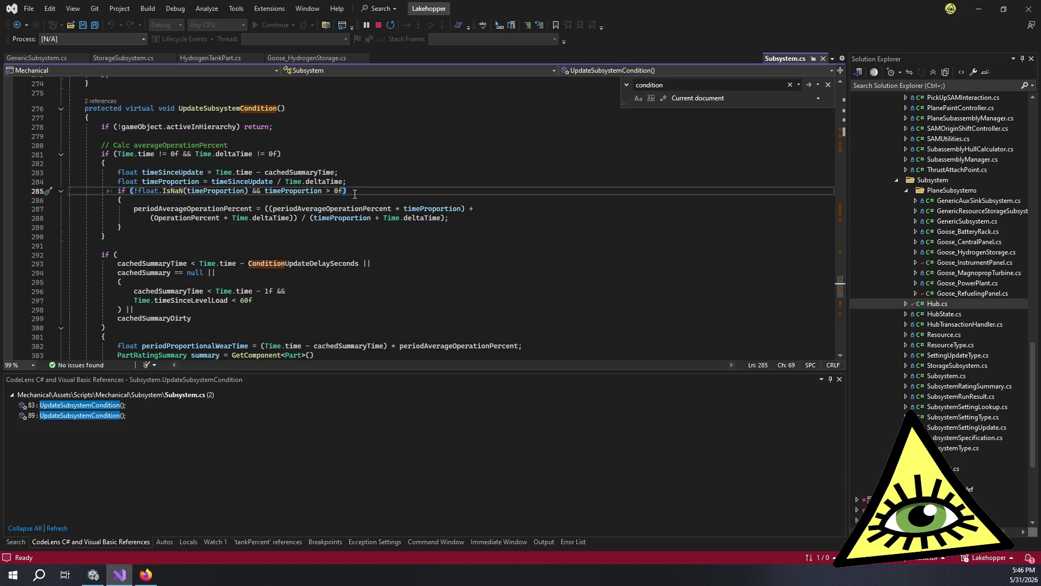
click(303, 227)
click(291, 237)
double_click(216, 208)
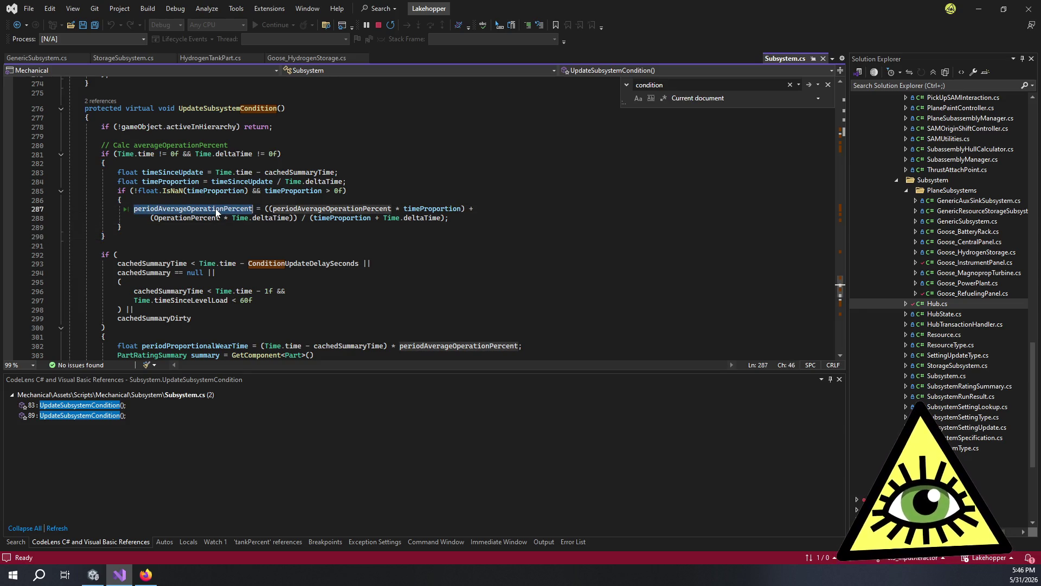
click(193, 227)
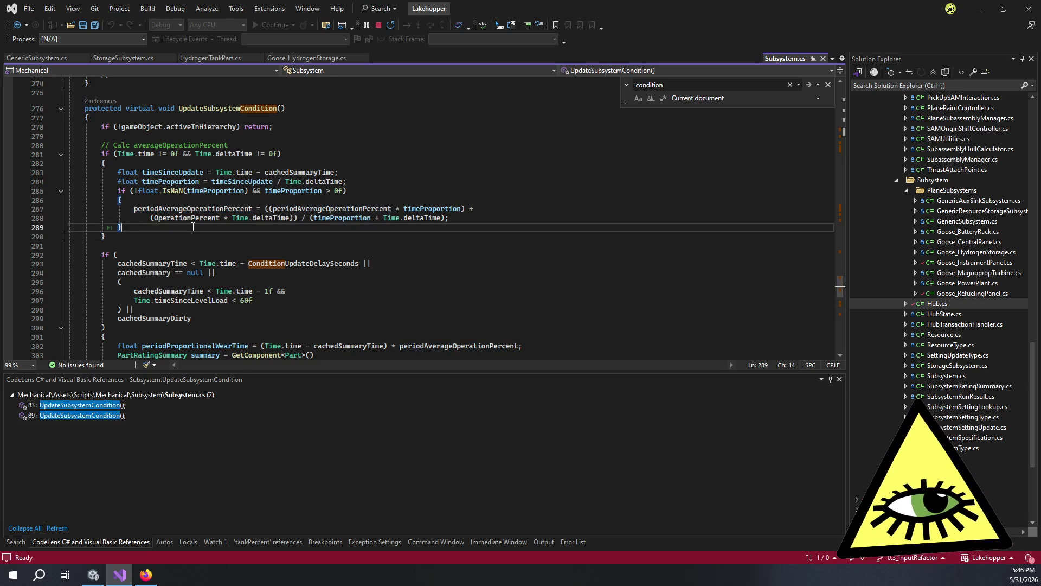
scroll(194, 226, down, 4)
click(200, 218)
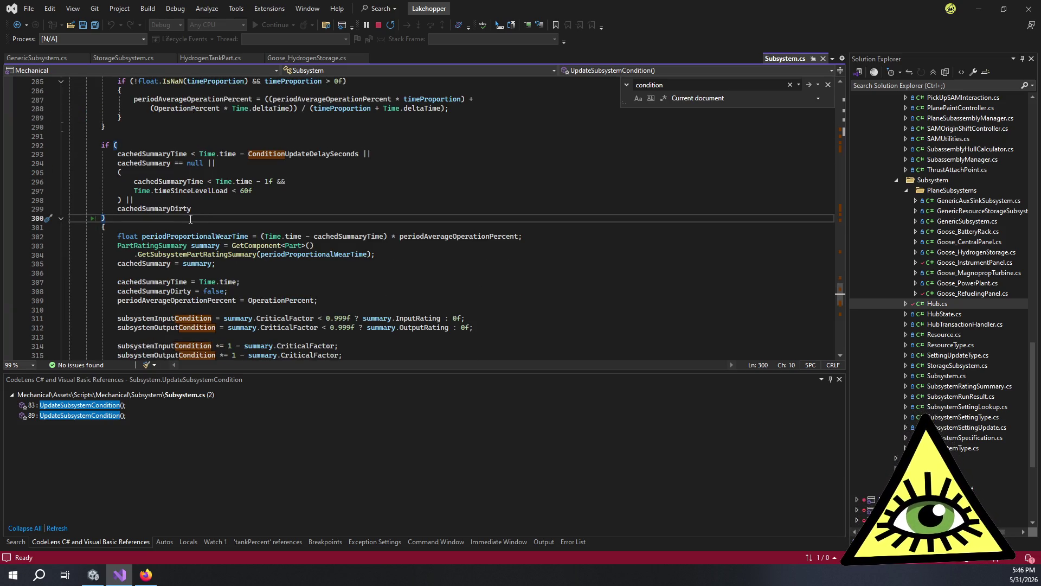
scroll(191, 219, up, 3)
mouse_move(106, 208)
mouse_down()
mouse_move(162, 201)
mouse_move(223, 111)
mouse_move(212, 200)
mouse_up()
double_click(212, 182)
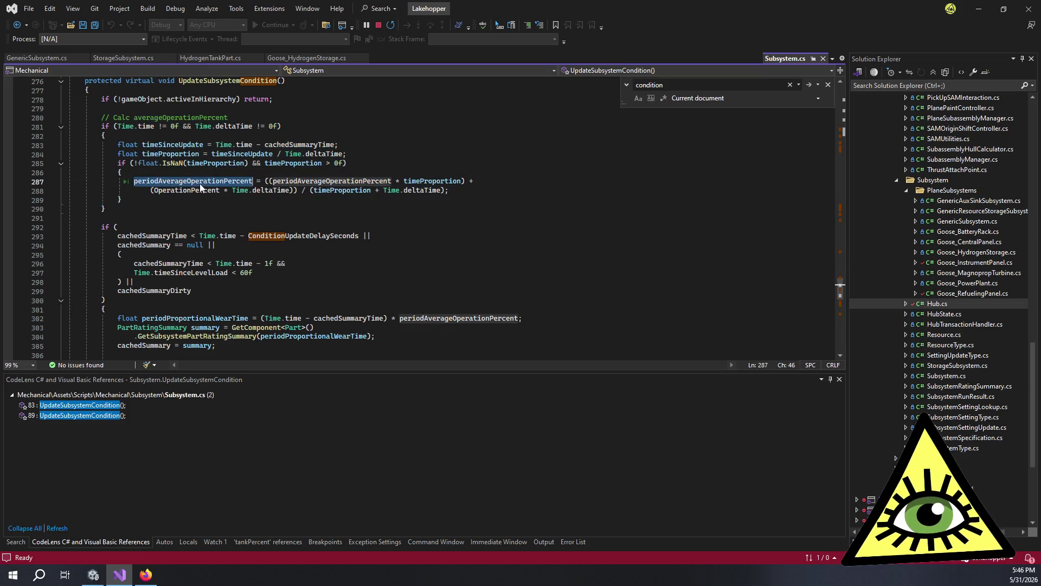
scroll(200, 192, down, 3)
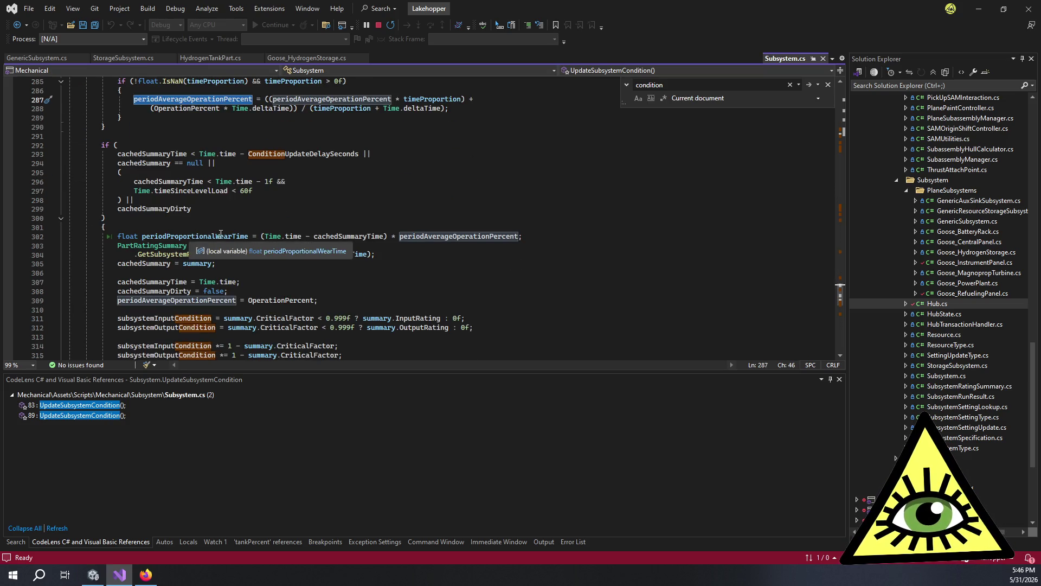
scroll(288, 228, down, 2)
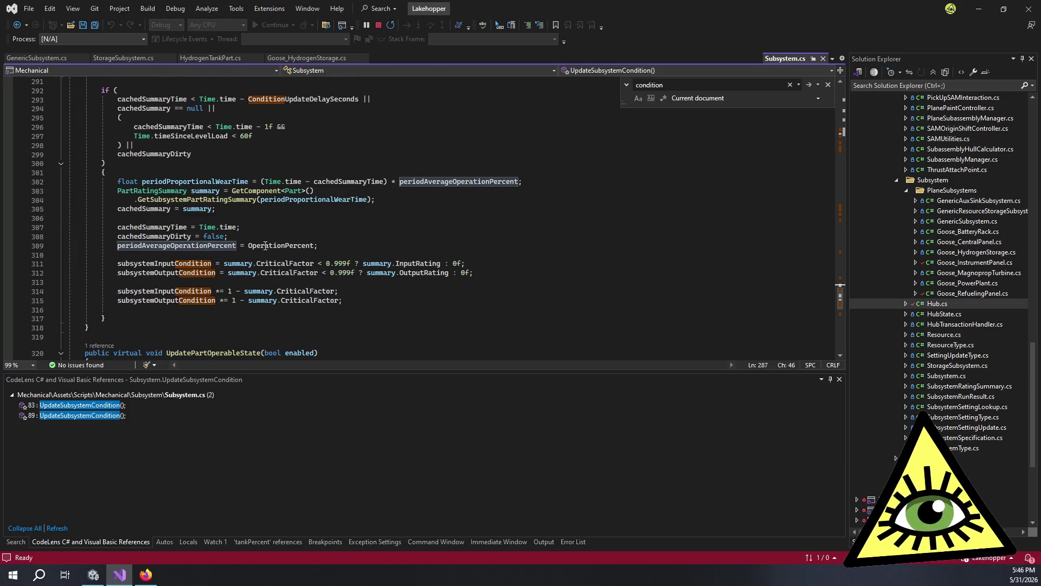
click(306, 230)
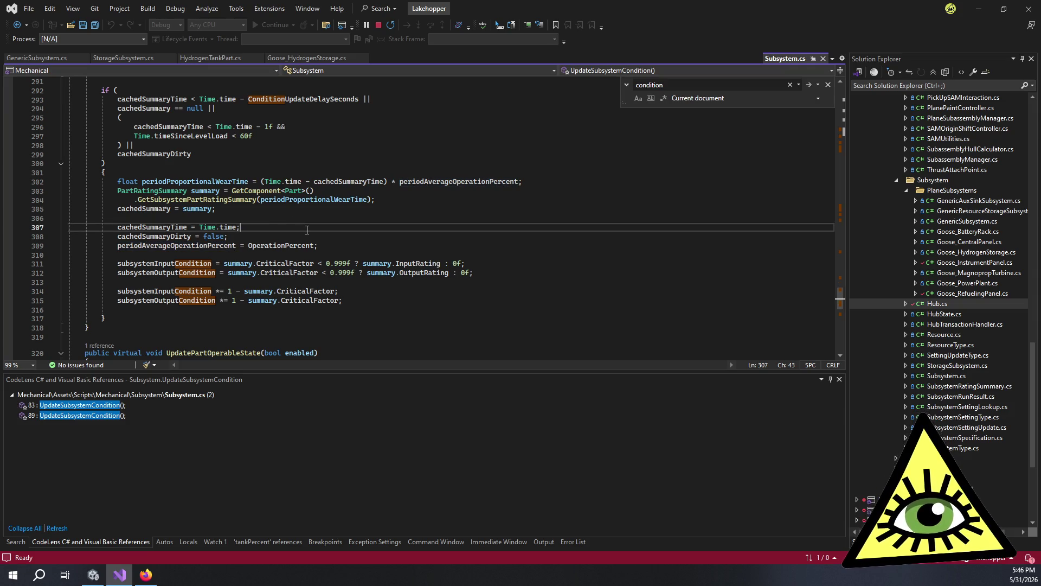
double_click(215, 184)
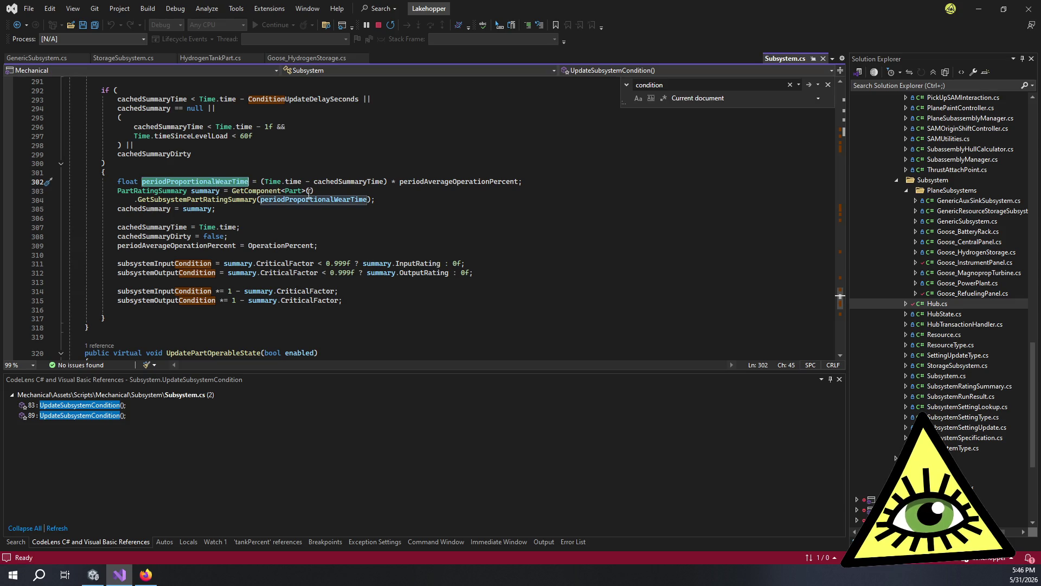
double_click(327, 199)
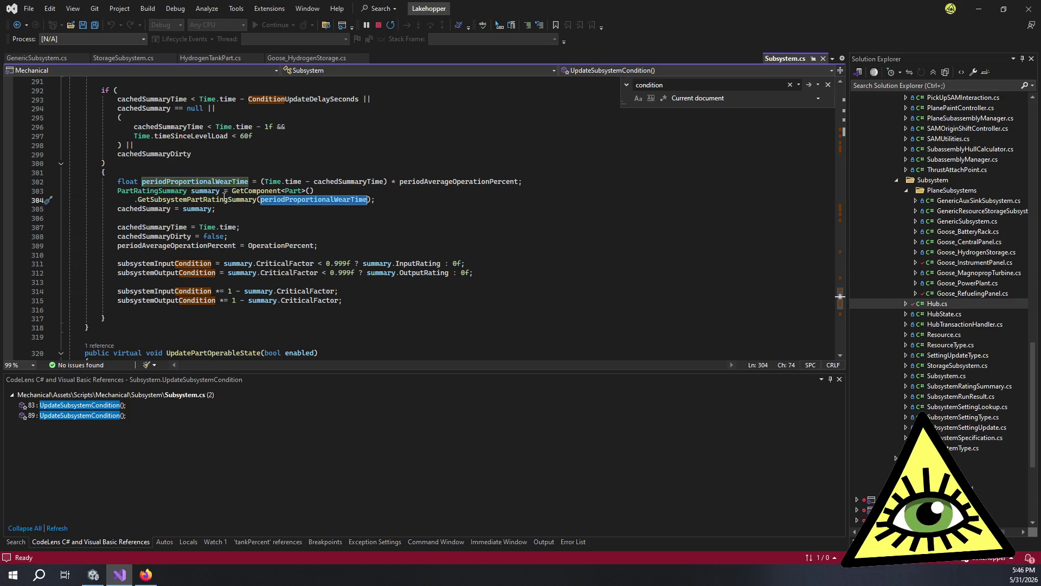
mouse_move(224, 199)
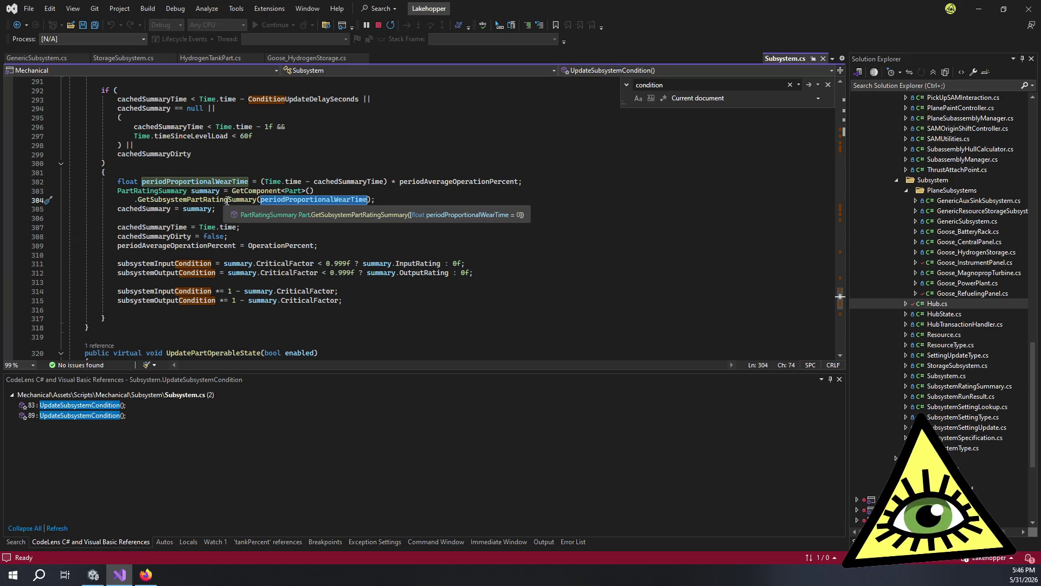
mouse_move(280, 203)
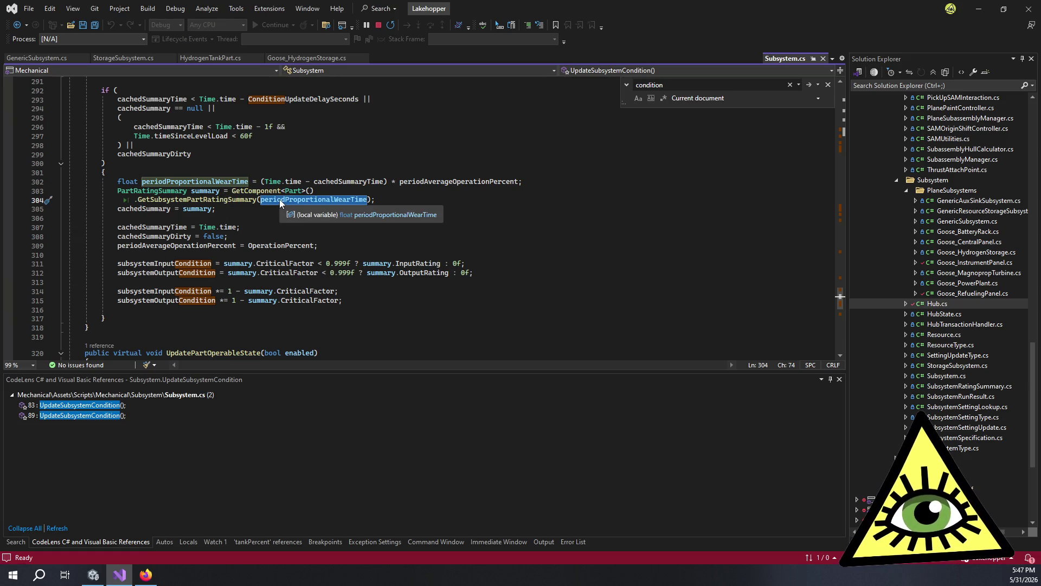
double_click(226, 197)
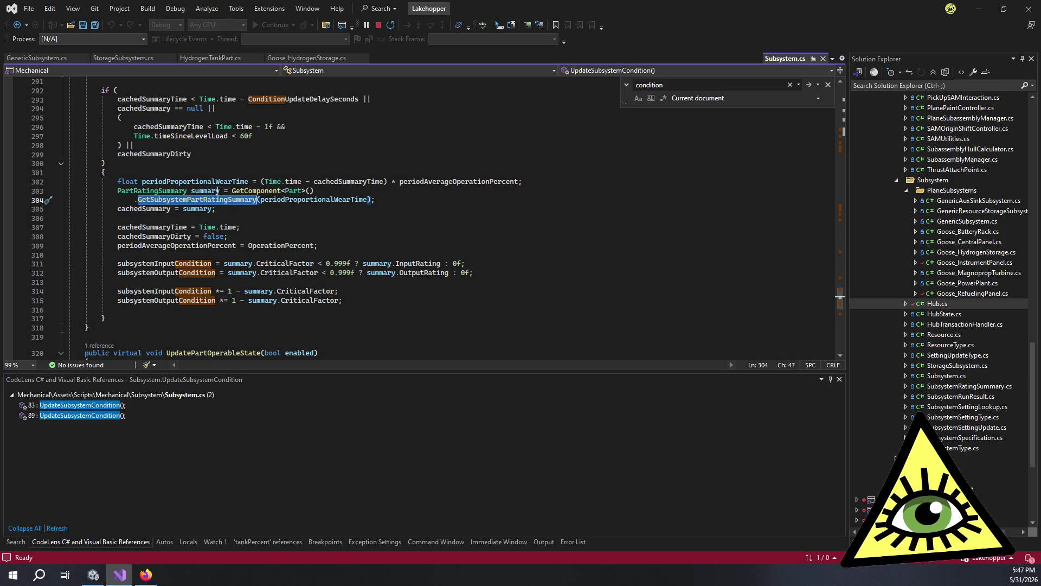
click(219, 191)
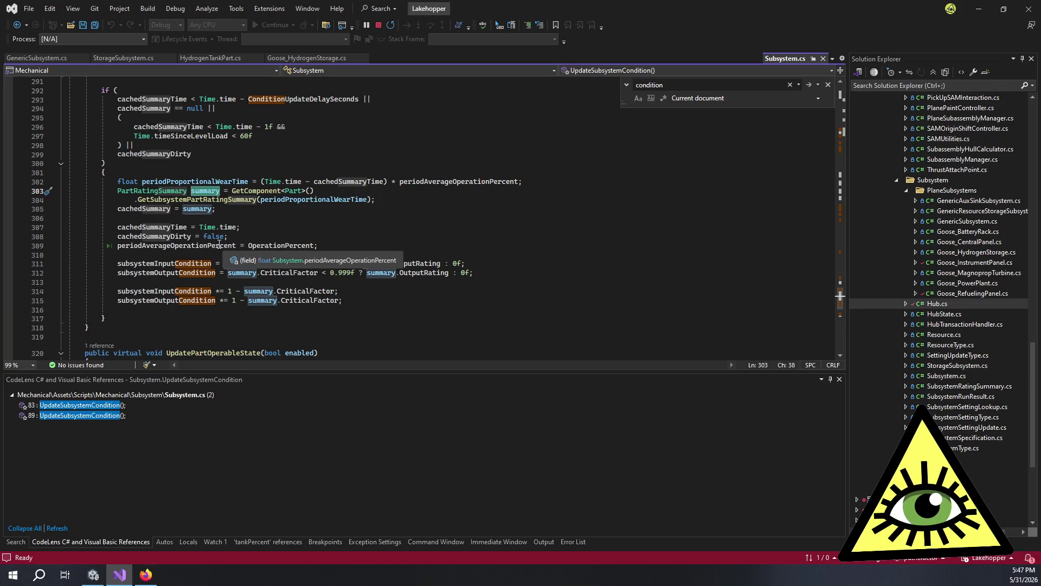
double_click(234, 246)
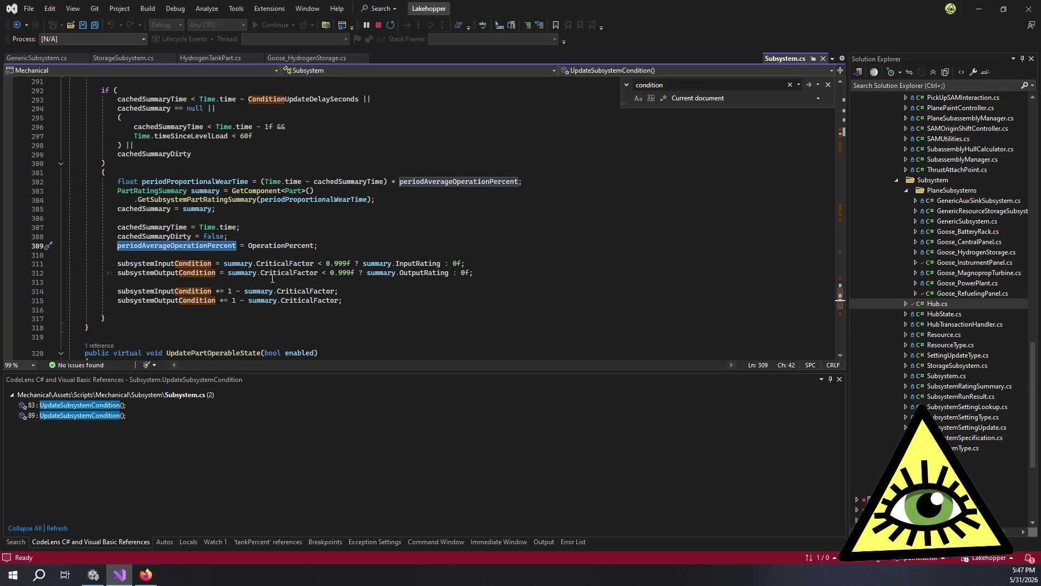
drag(340, 302, 70, 264)
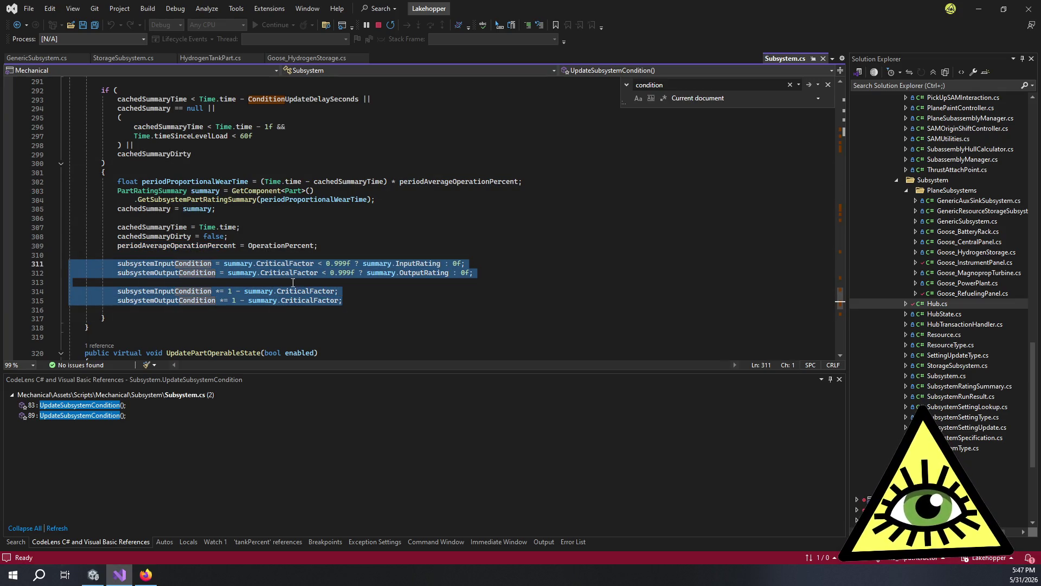
click(328, 300)
scroll(312, 314, up, 5)
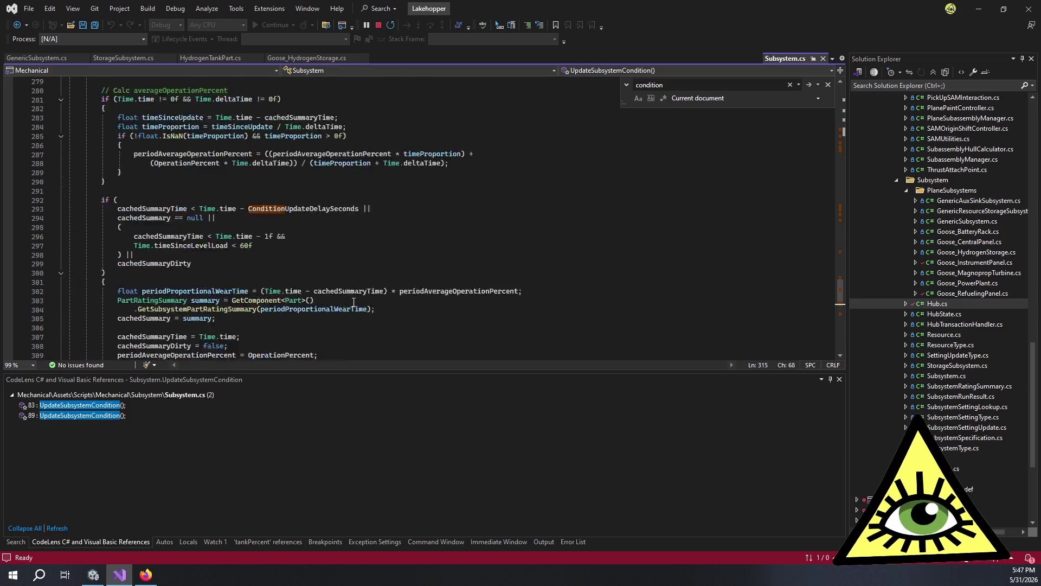
scroll(250, 294, up, 2)
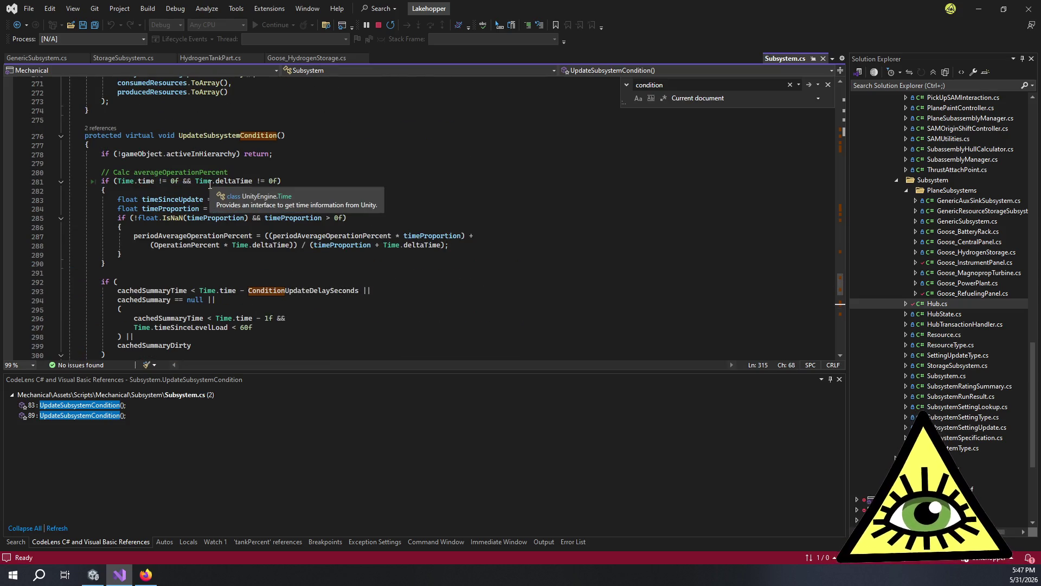
scroll(222, 168, down, 8)
click(340, 218)
click(176, 244)
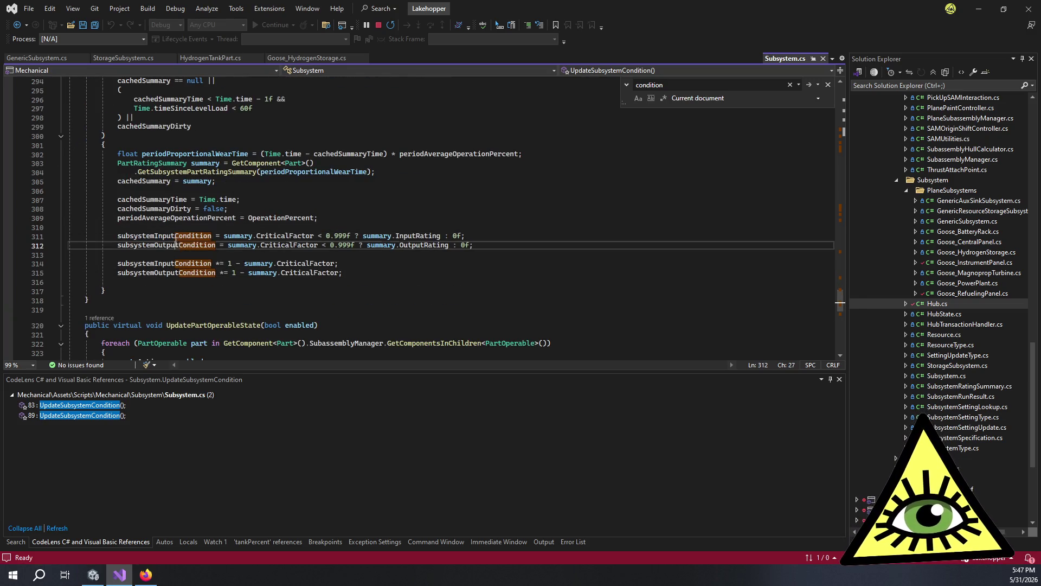
double_click(176, 245)
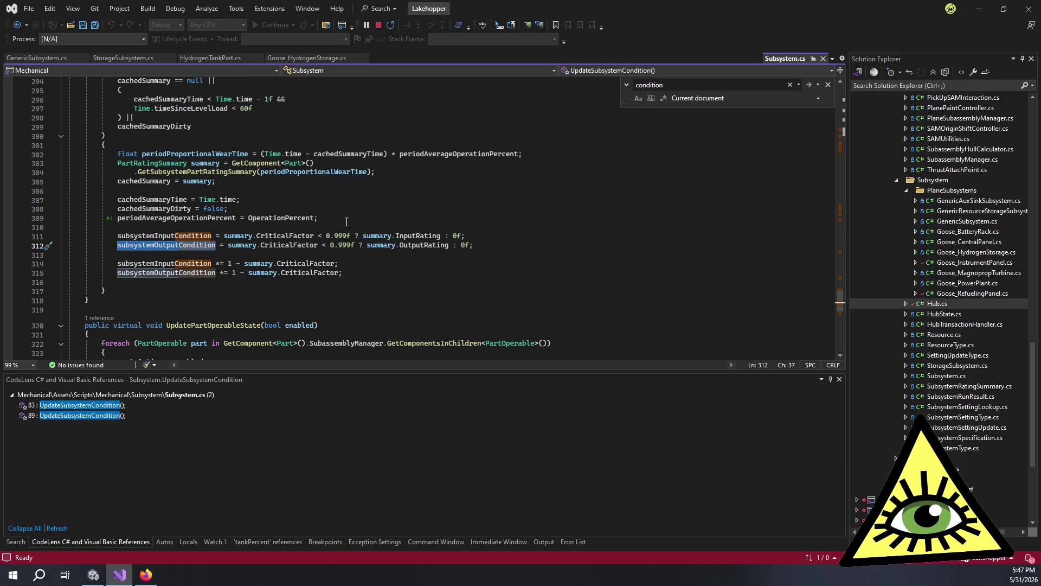
scroll(346, 221, up, 4)
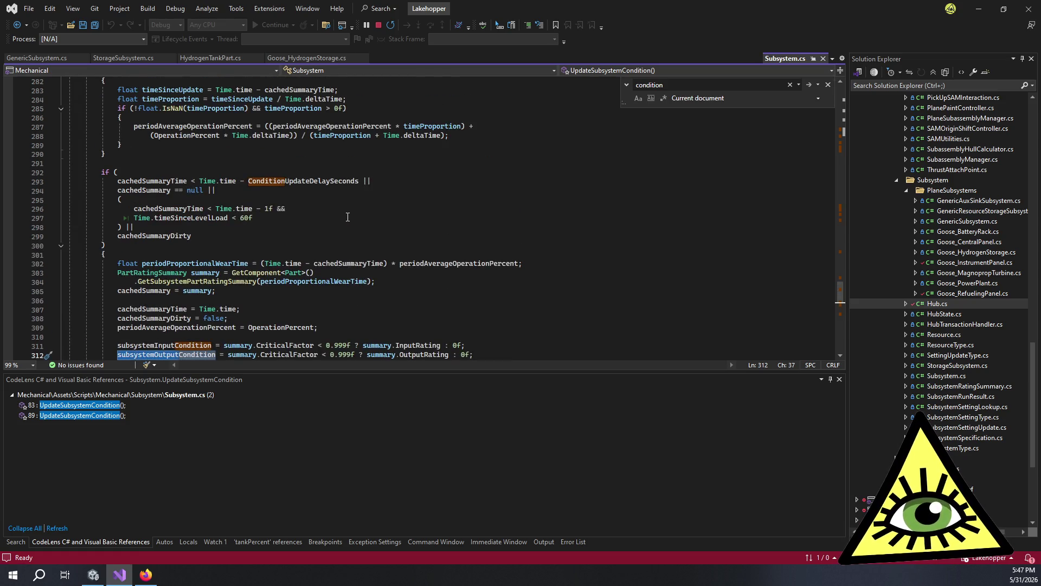
scroll(347, 220, down, 3)
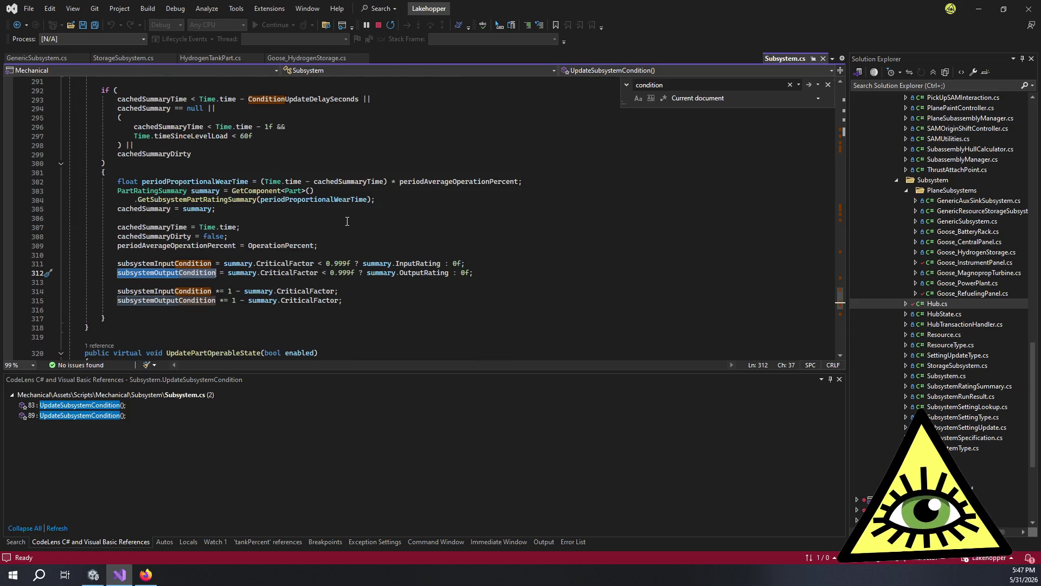
Step: Highlight the uses of cachedSummaryDirty in UpdateSubsystemCondition
double_click(209, 156)
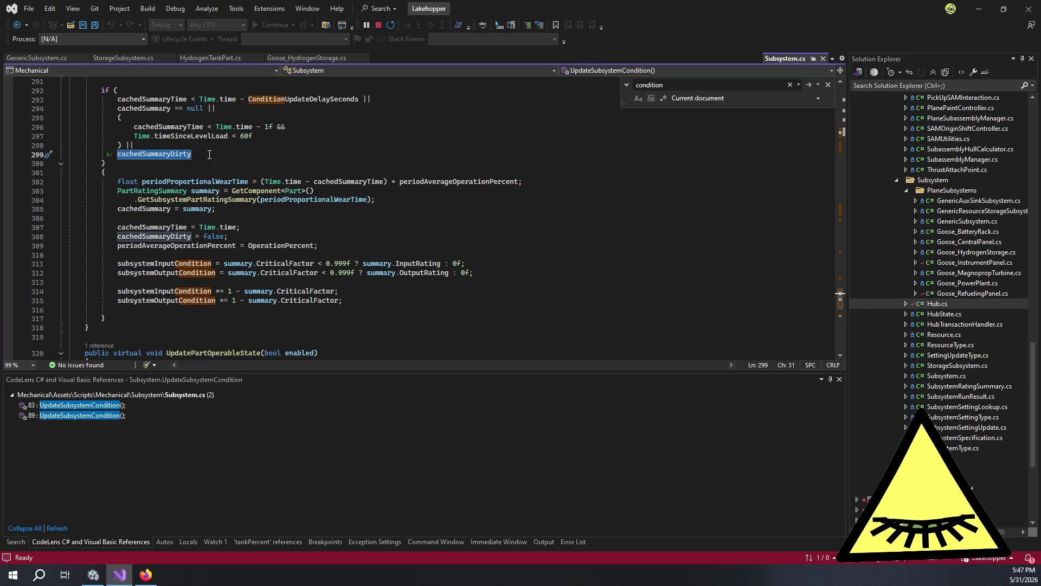
click(209, 155)
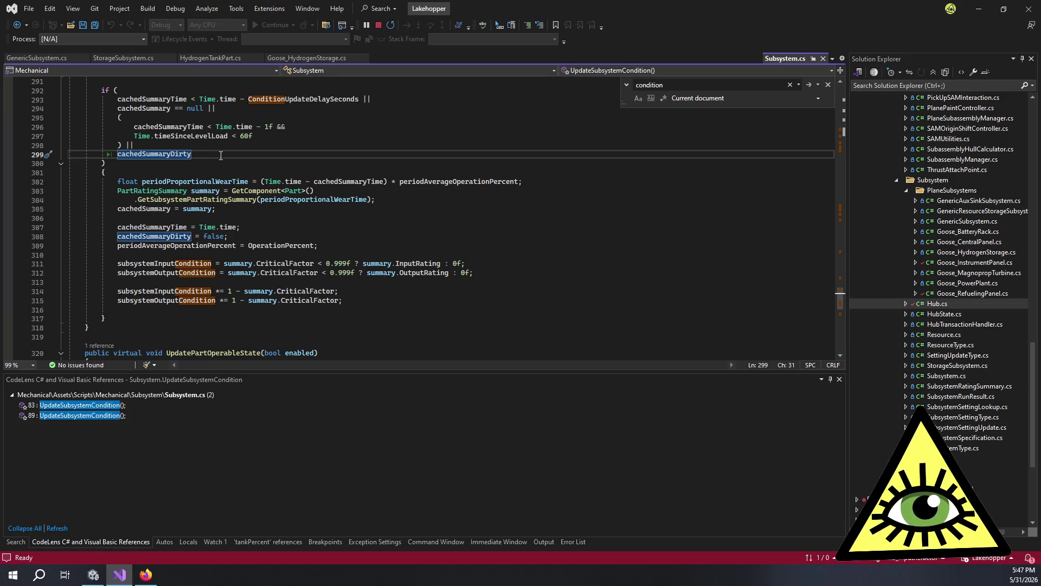
scroll(221, 156, up, 1)
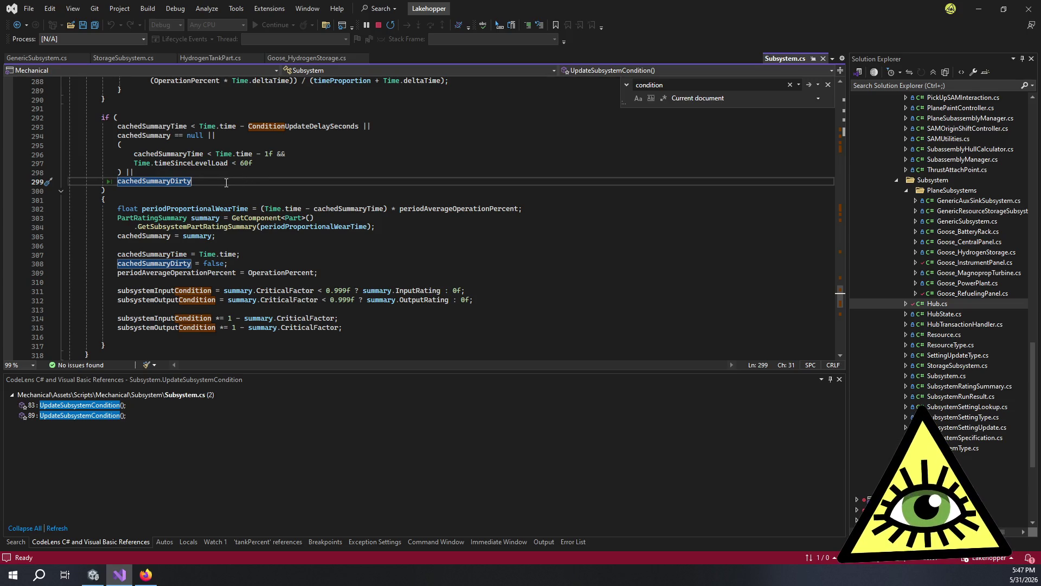
scroll(233, 182, up, 3)
scroll(236, 180, up, 2)
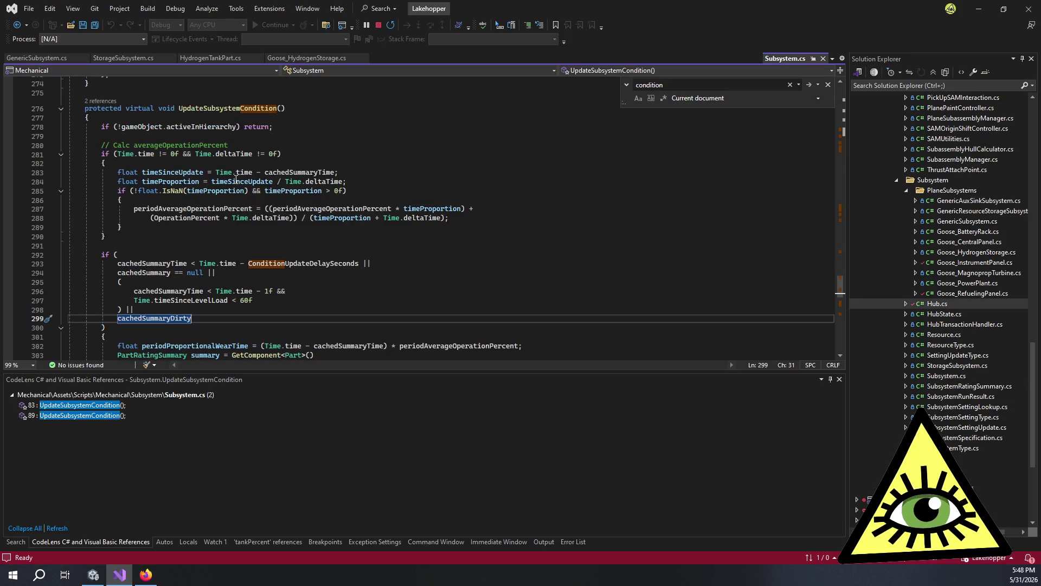
scroll(206, 217, down, 3)
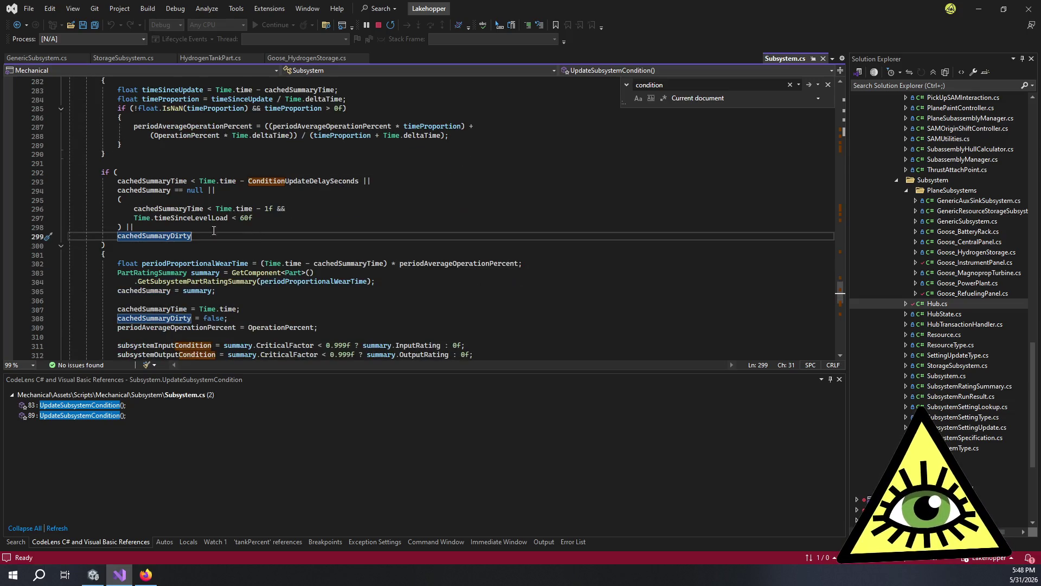
Step: Select UpdateSubsystemCondition's body from after the early return down to blank line 310
click(160, 245)
drag(161, 245, 105, 172)
click(104, 173)
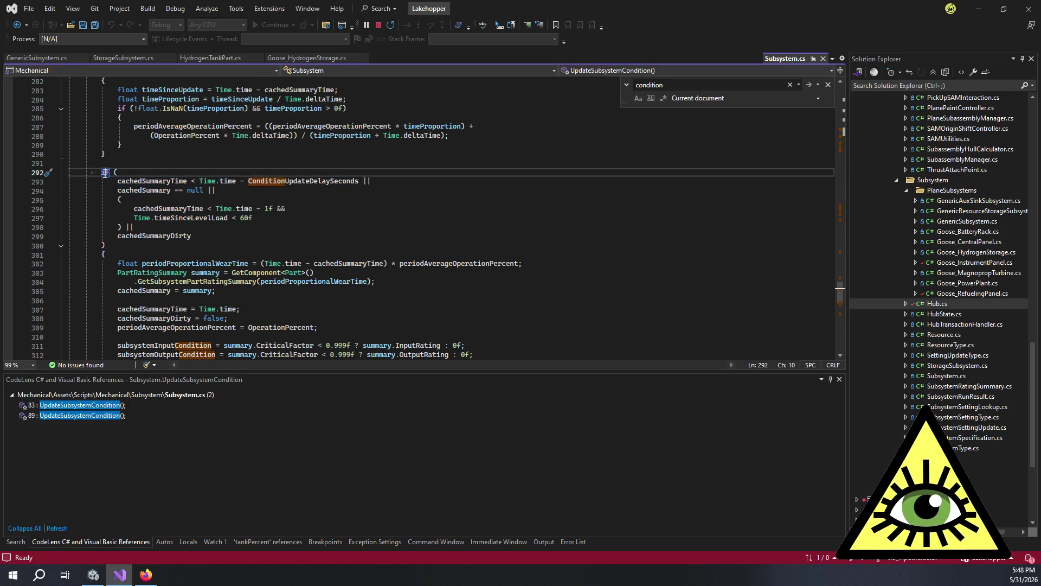
click(172, 243)
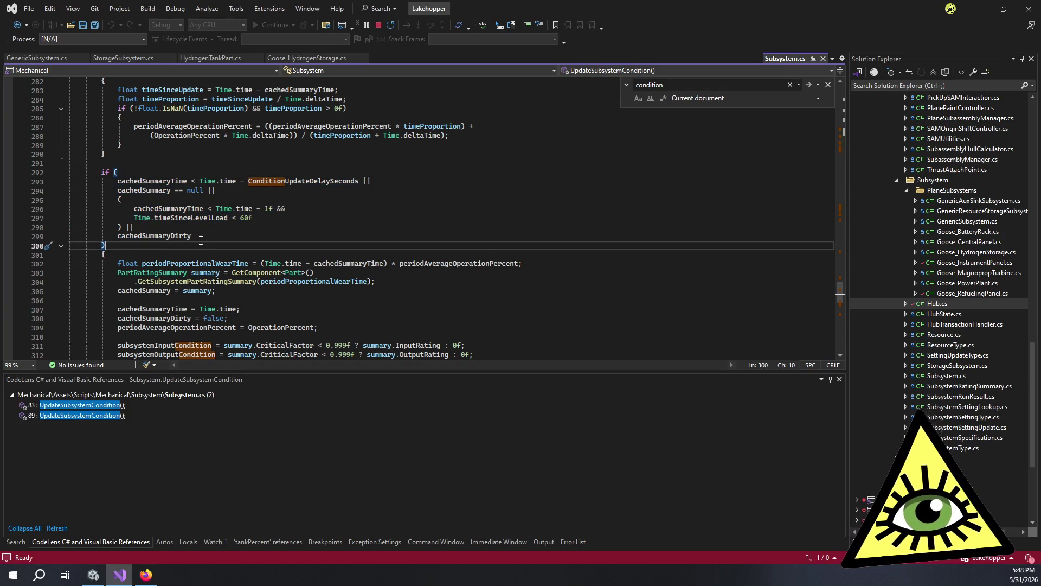
scroll(206, 241, down, 4)
click(144, 293)
scroll(144, 293, up, 3)
click(121, 310)
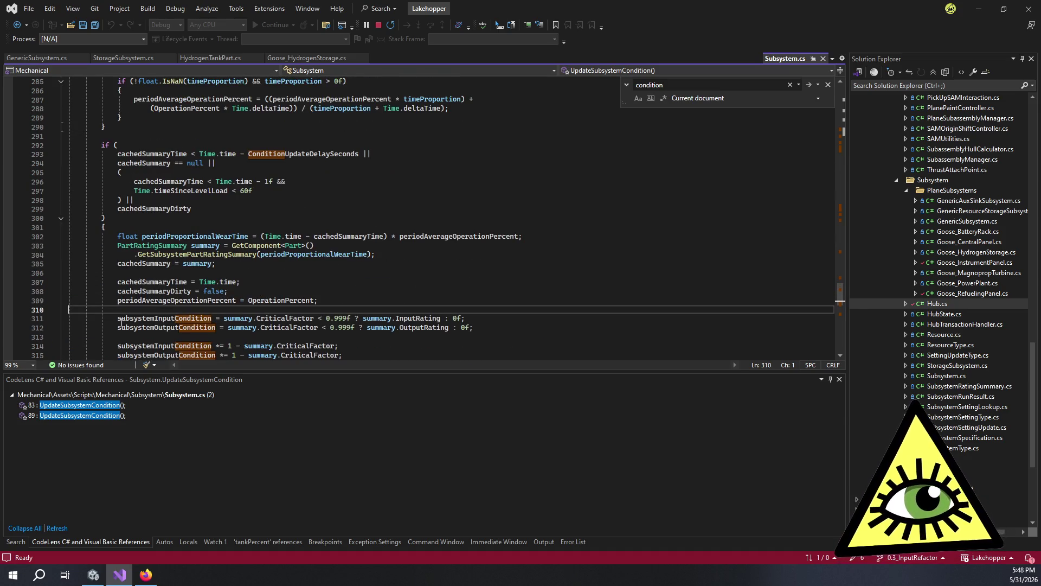
scroll(121, 323, down, 2)
mouse_move(122, 304)
mouse_down()
mouse_move(76, 261)
mouse_move(75, 199)
mouse_move(38, 185)
mouse_up()
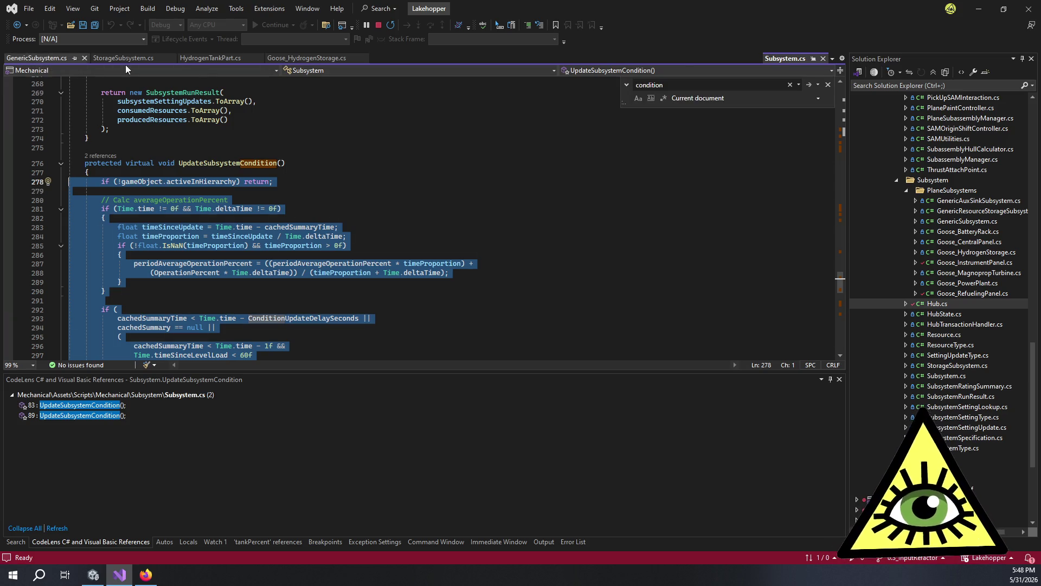
Step: Add a new line after UpdateStoredResourceFromTanks in Goose_HydrogenStorage.cs
click(814, 59)
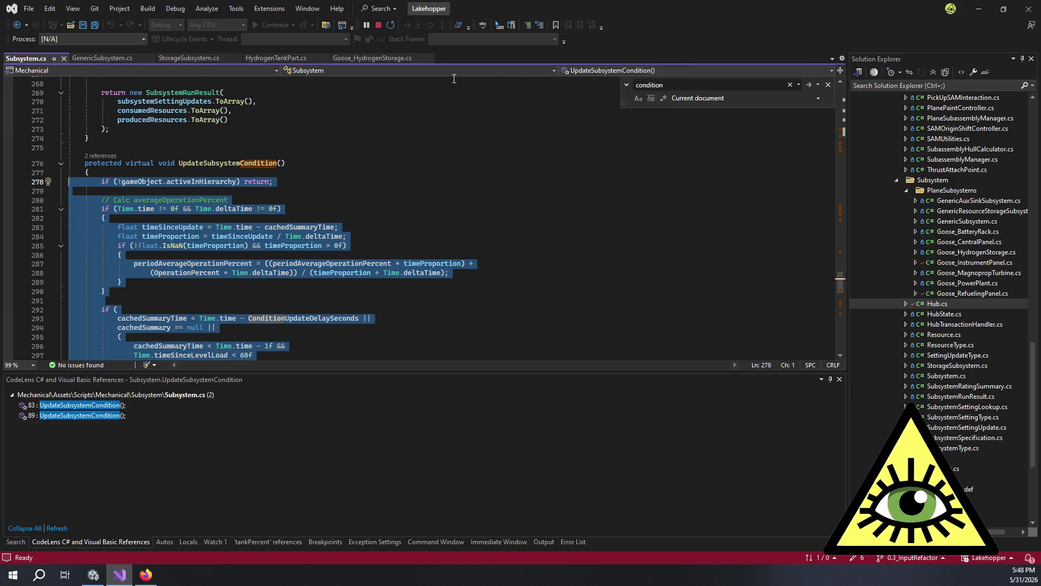
click(344, 56)
scroll(160, 270, down, 6)
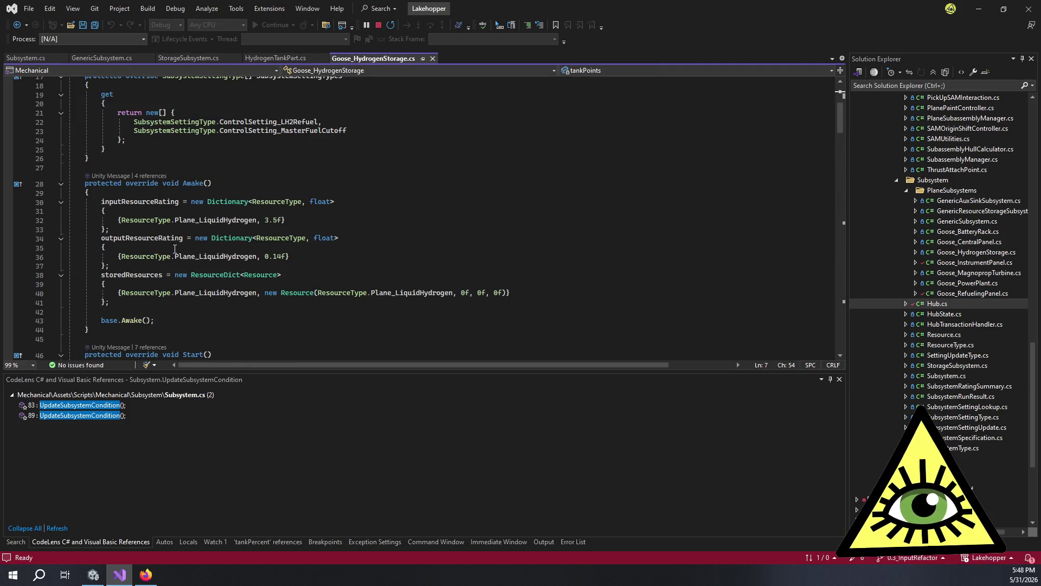
scroll(174, 250, down, 8)
scroll(149, 227, down, 20)
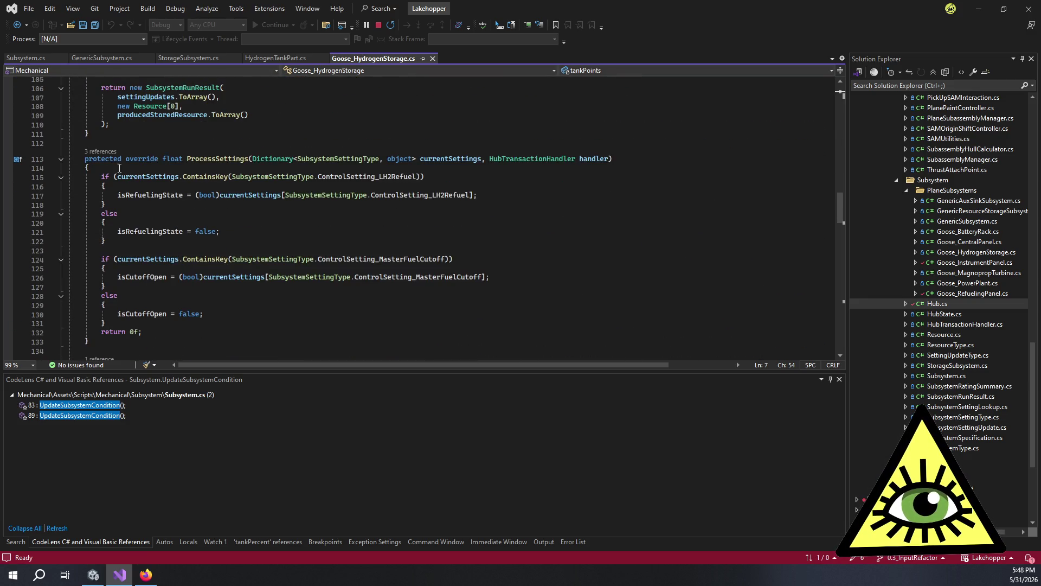
scroll(130, 162, down, 20)
scroll(138, 162, down, 10)
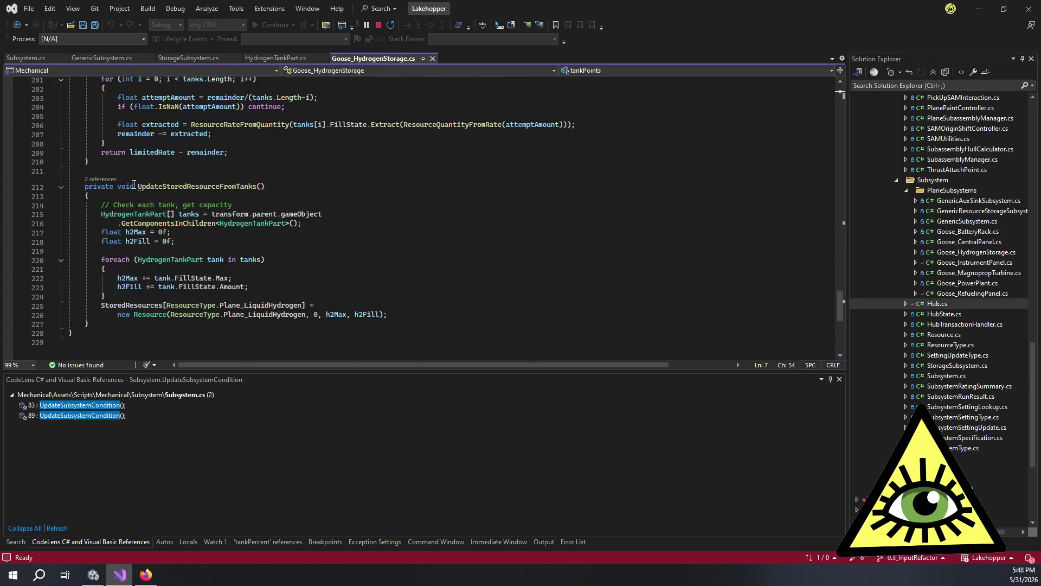
click(114, 321)
key(Return)
key(Return)
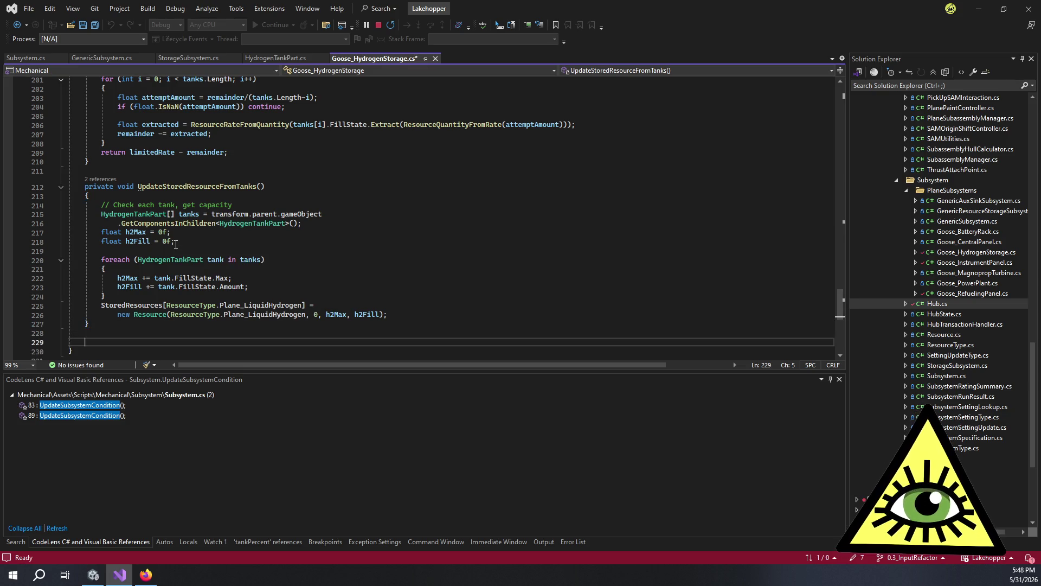
Step: Insert an UpdateSubsystemCondition override stub by typing 'override Update'
text(protecte)
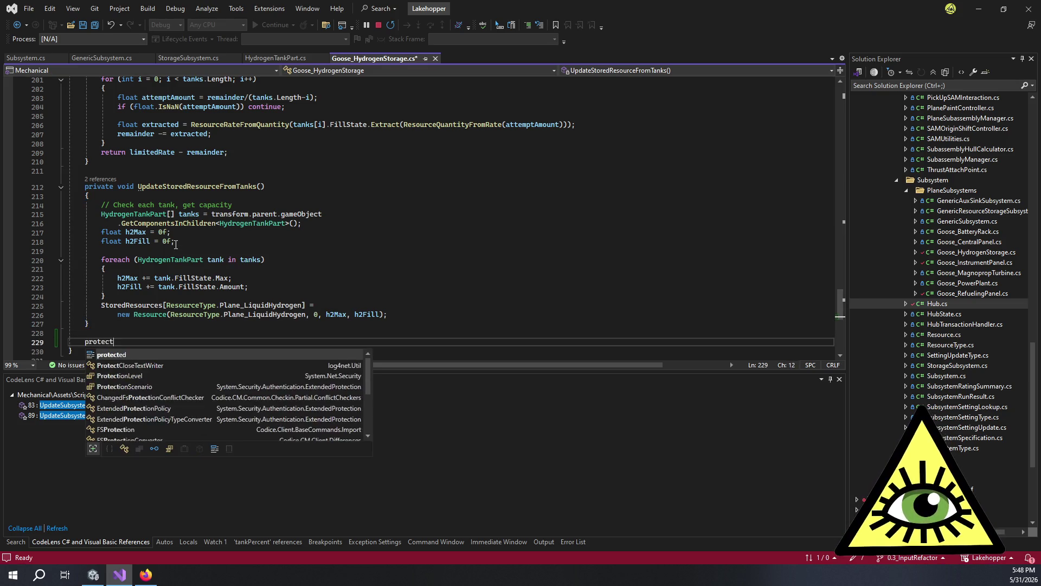
key(ctrl+BackSpace)
text(override )
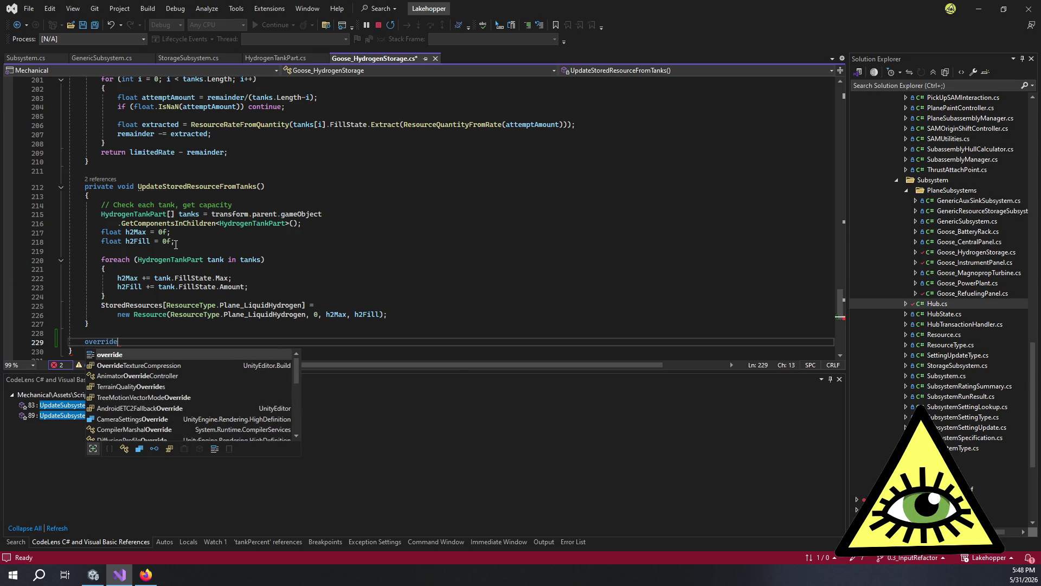
text(Update)
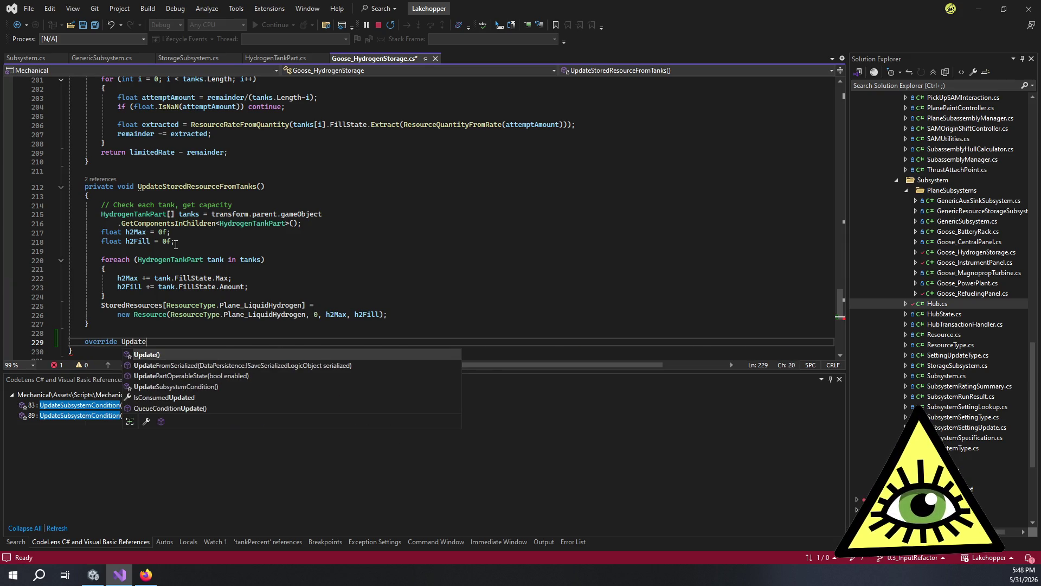
key(Down)
key(Down)
key(Down)
key(Tab)
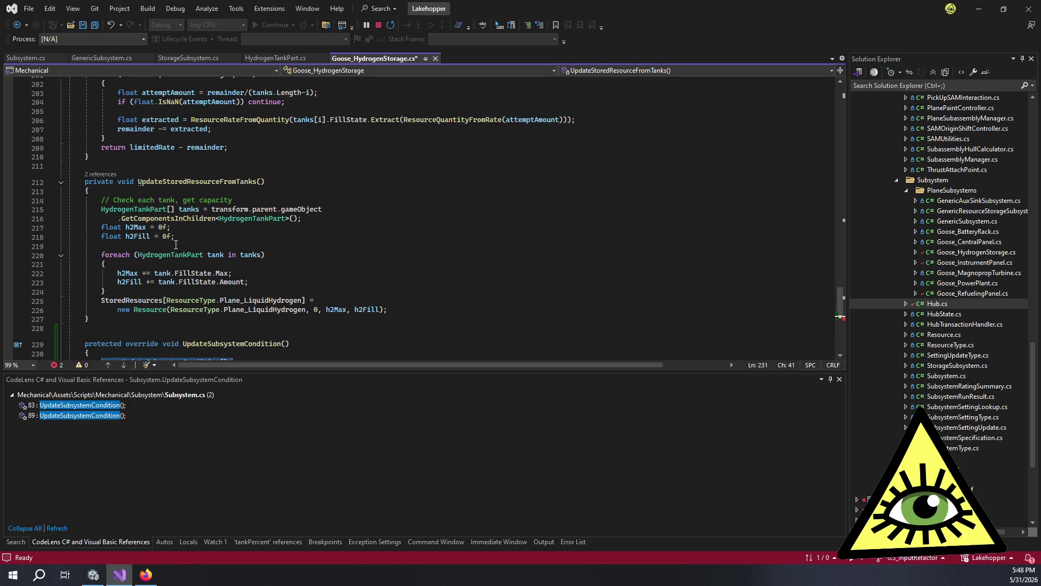
Step: Paste the copied Subsystem.cs body into the override and check its periodAverageOperationPercent uses
scroll(201, 232, down, 3)
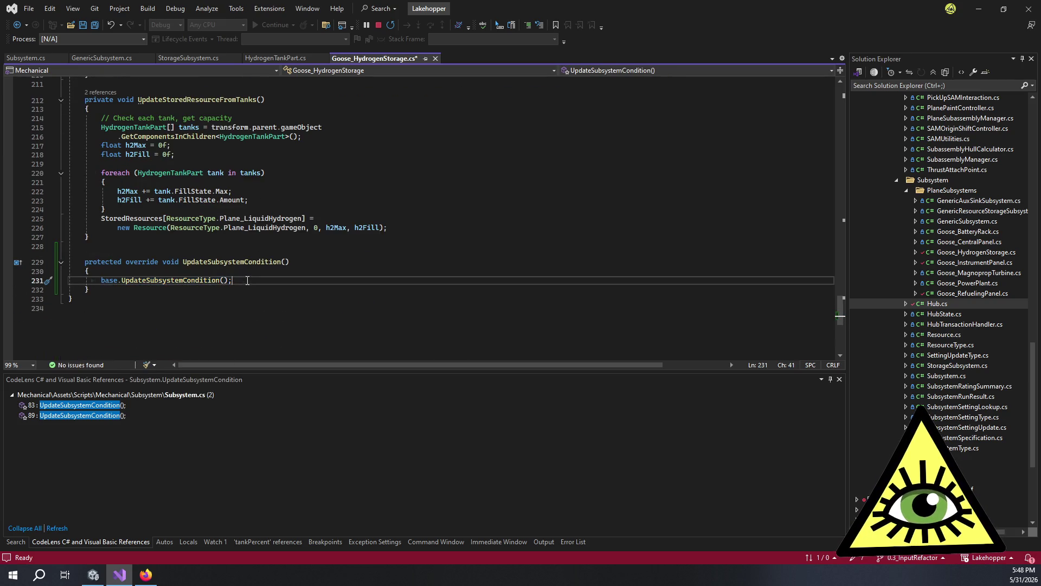
key(ctrl+v)
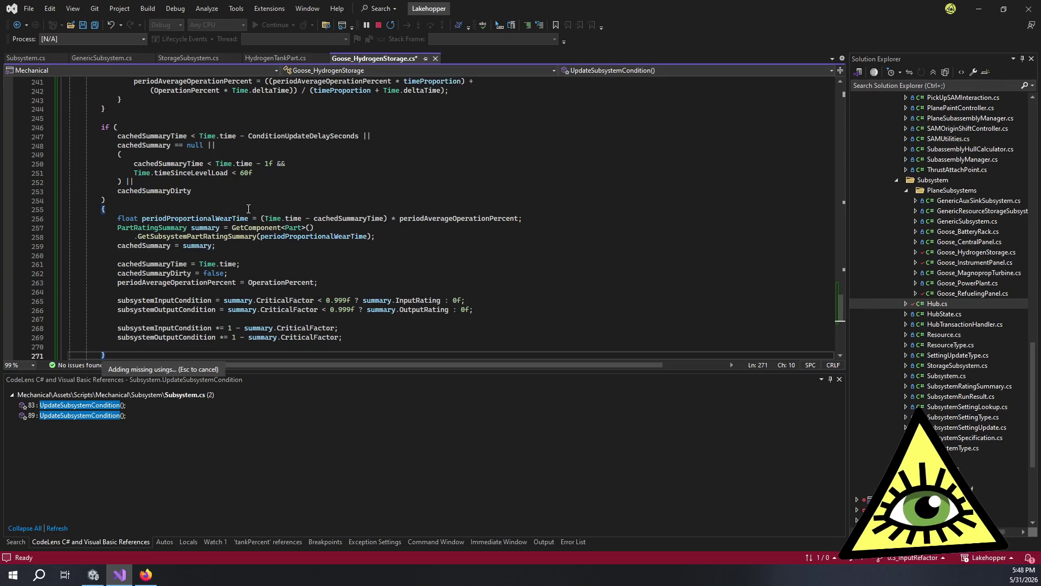
click(217, 200)
scroll(218, 264, down, 1)
click(217, 255)
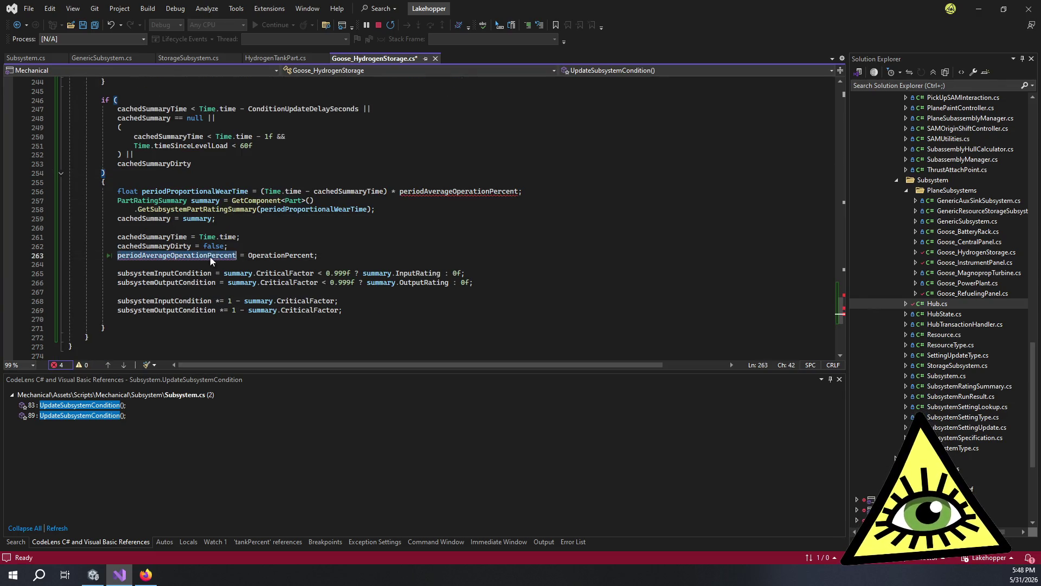
scroll(212, 256, up, 4)
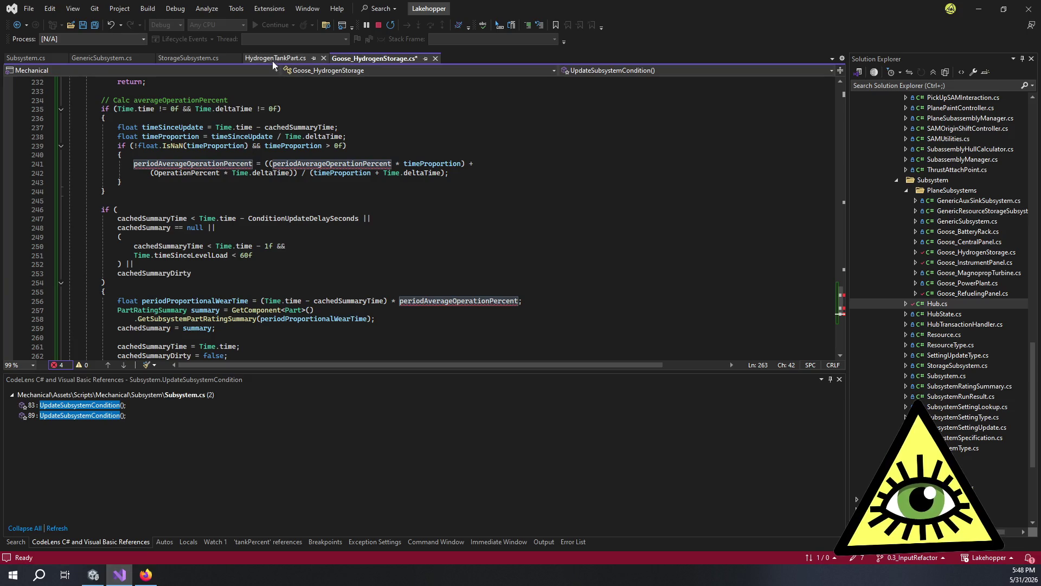
click(22, 58)
Step: Find 'periodaverage' in Subsystem.cs and go to the field's declaration on line 71
click(351, 168)
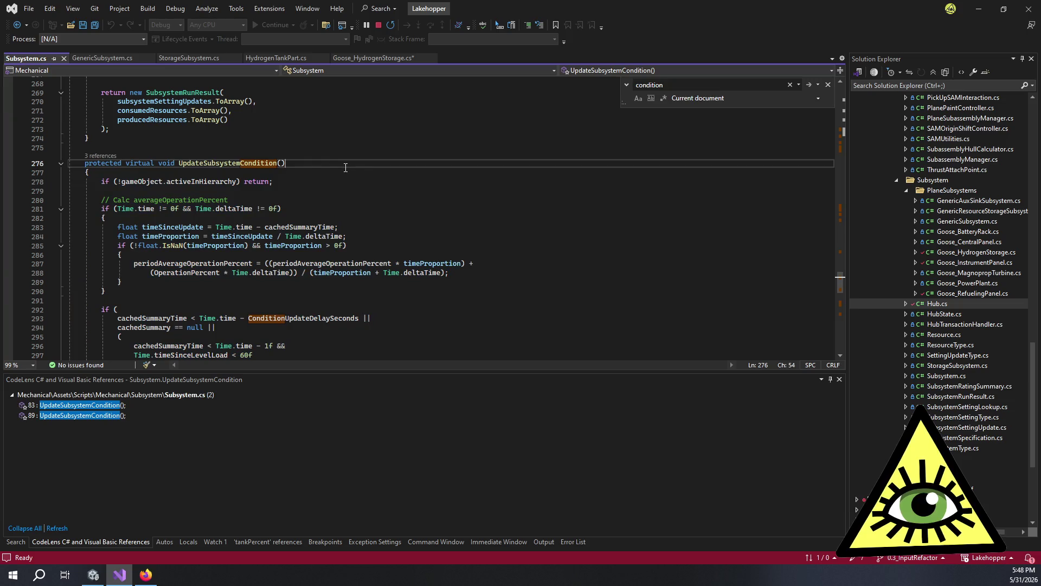
key(ctrl+f)
text(oerui)
key(ctrl+a)
text(periodaverage)
click(190, 264)
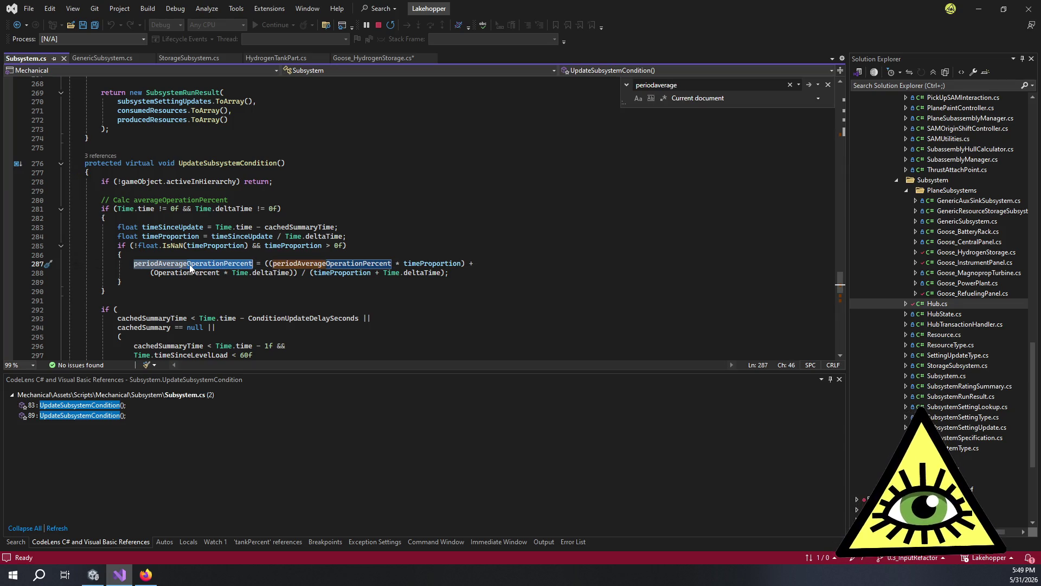
key(F12)
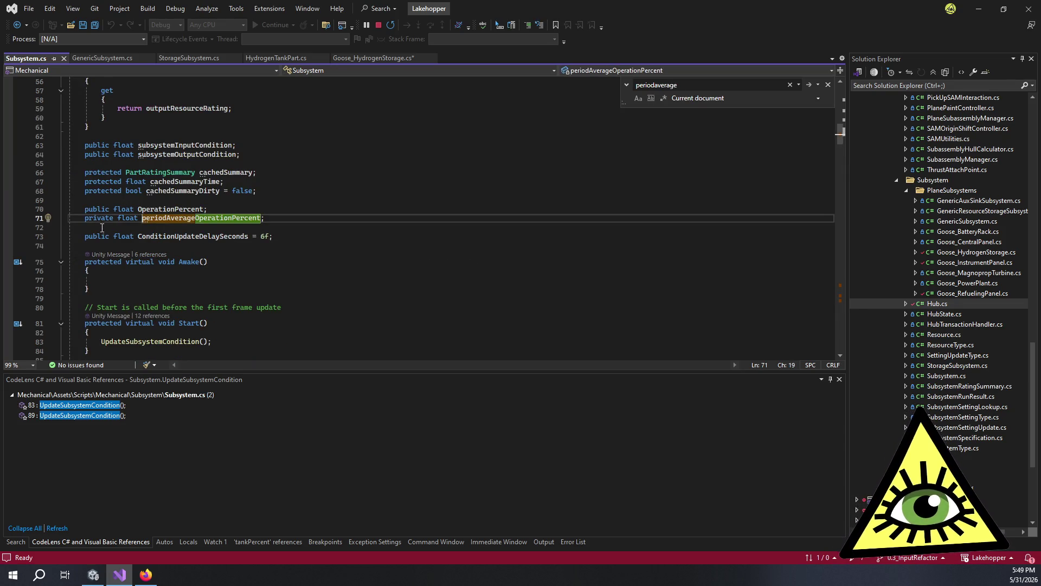
Step: Change the field's 'private' to 'protected', save, and return to Goose_HydrogenStorage.cs
double_click(99, 220)
text(protected)
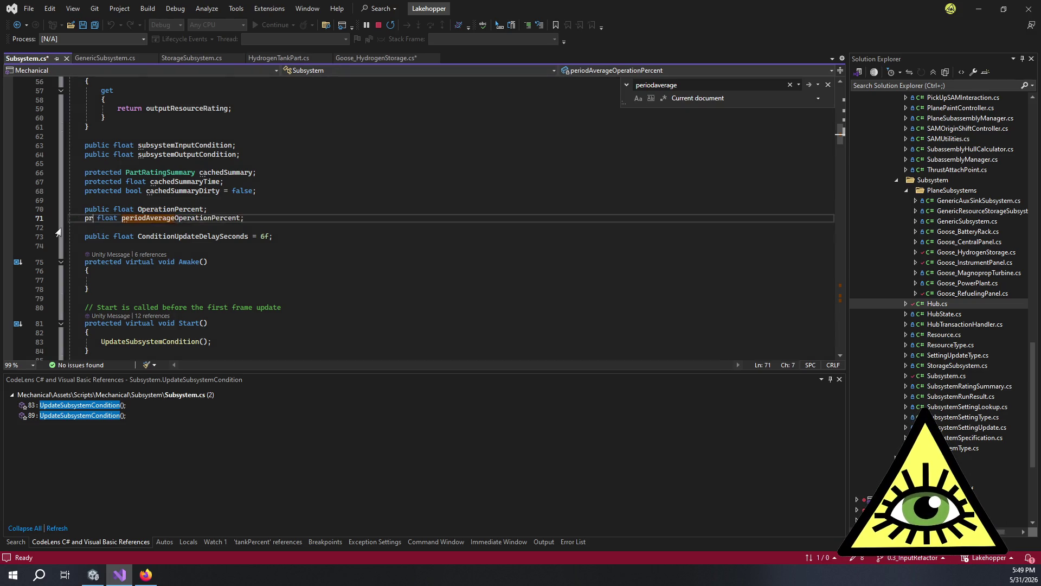
click(223, 181)
key(ctrl+s)
click(391, 57)
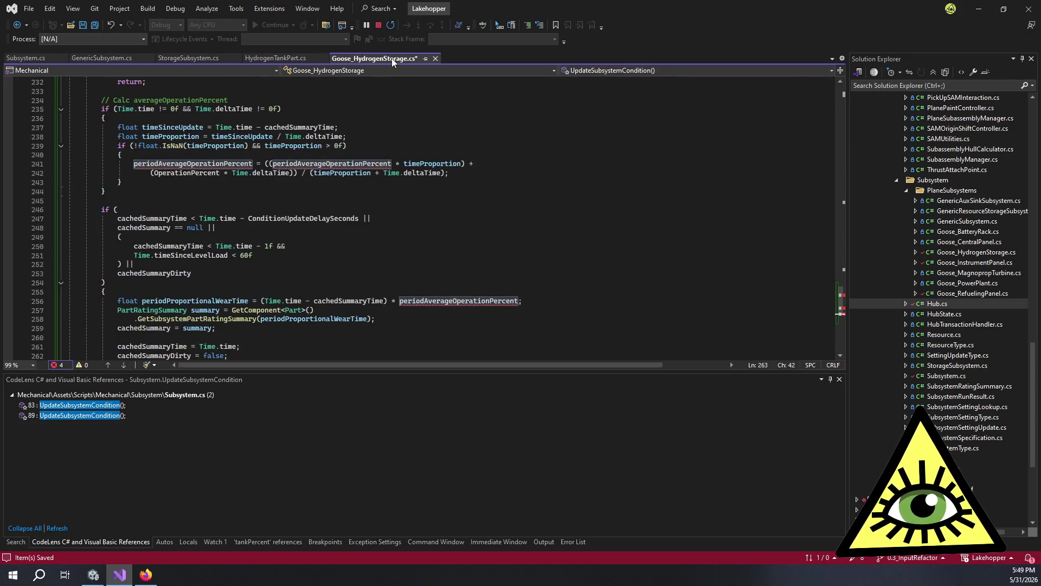
click(448, 218)
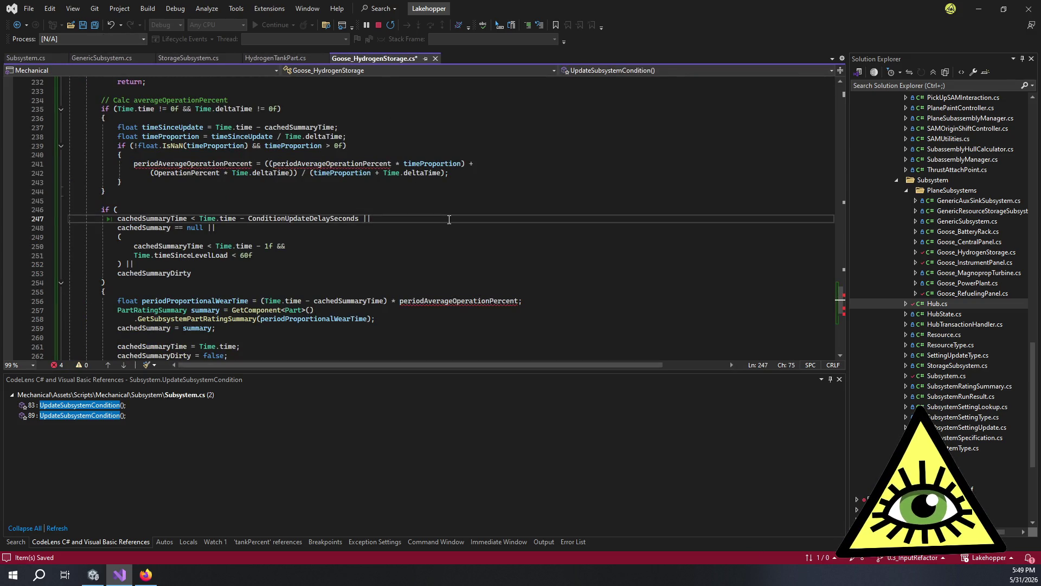
scroll(345, 205, down, 4)
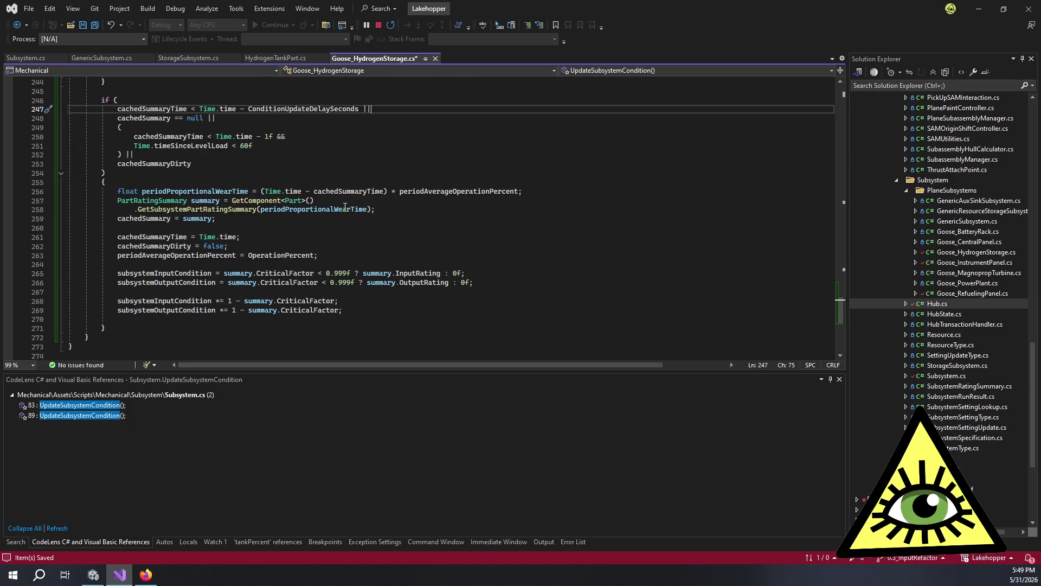
click(390, 306)
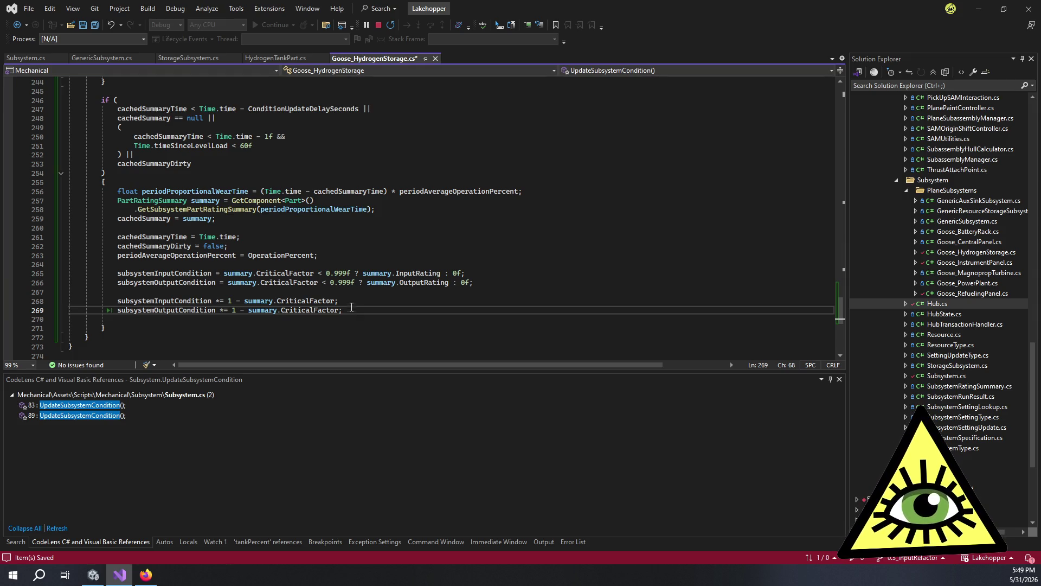
click(332, 256)
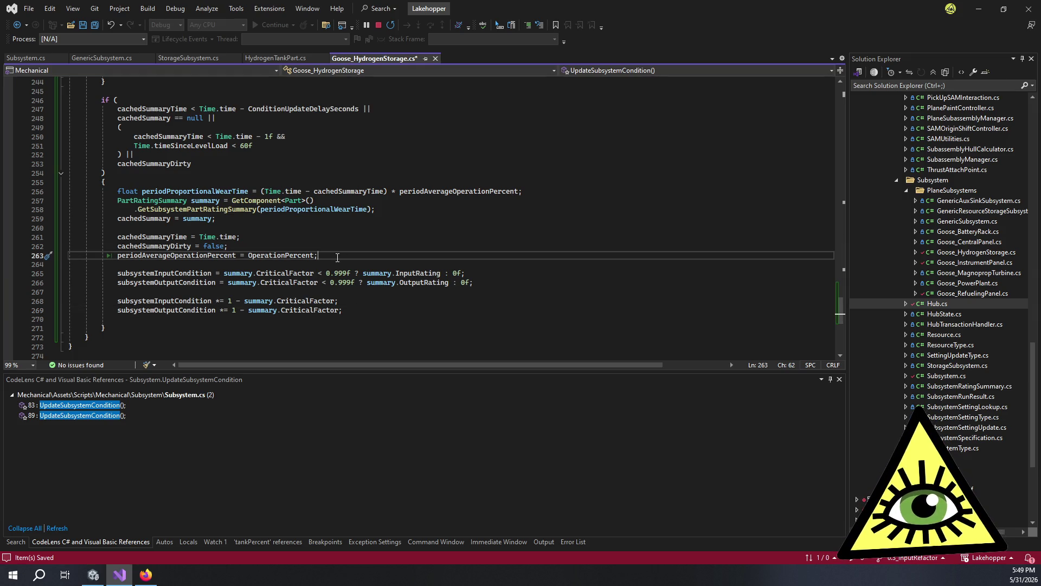
drag(337, 258, 388, 307)
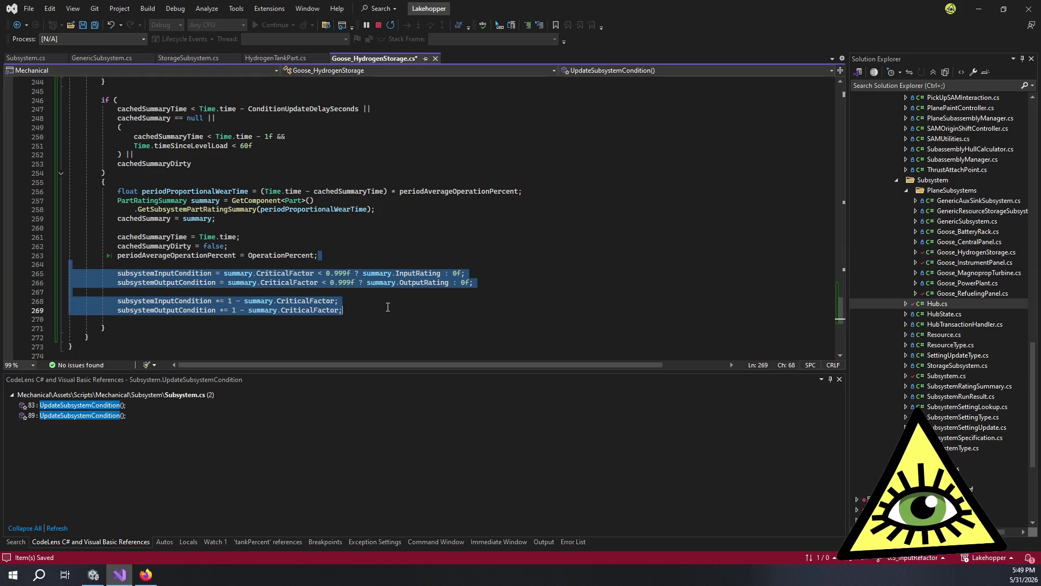
click(419, 308)
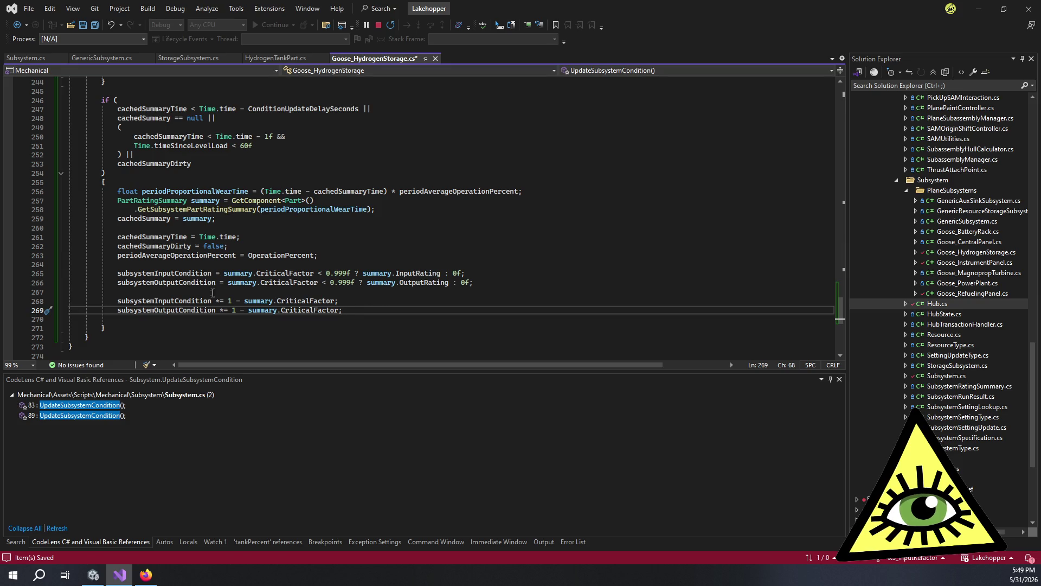
double_click(286, 300)
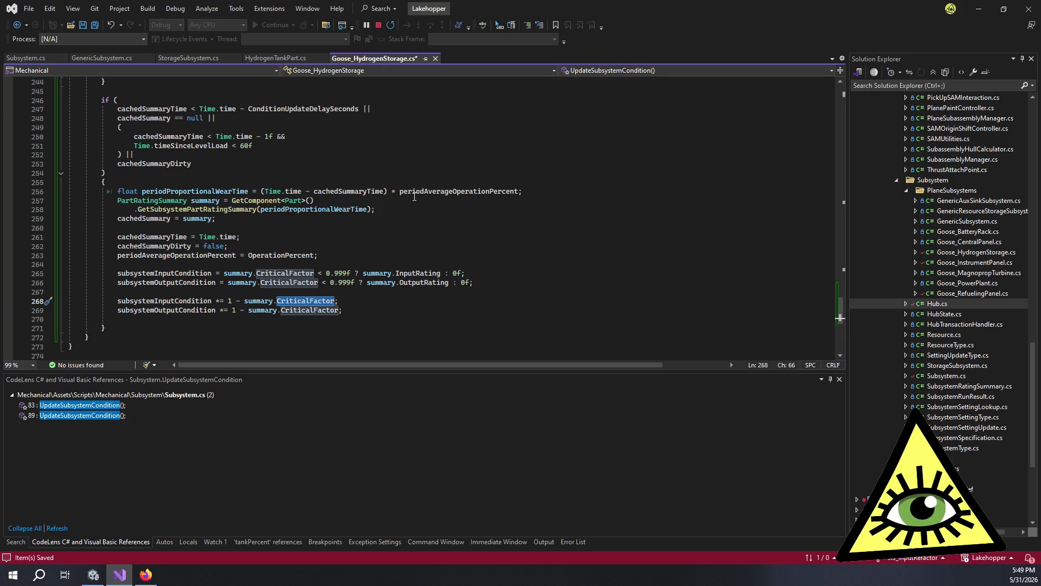
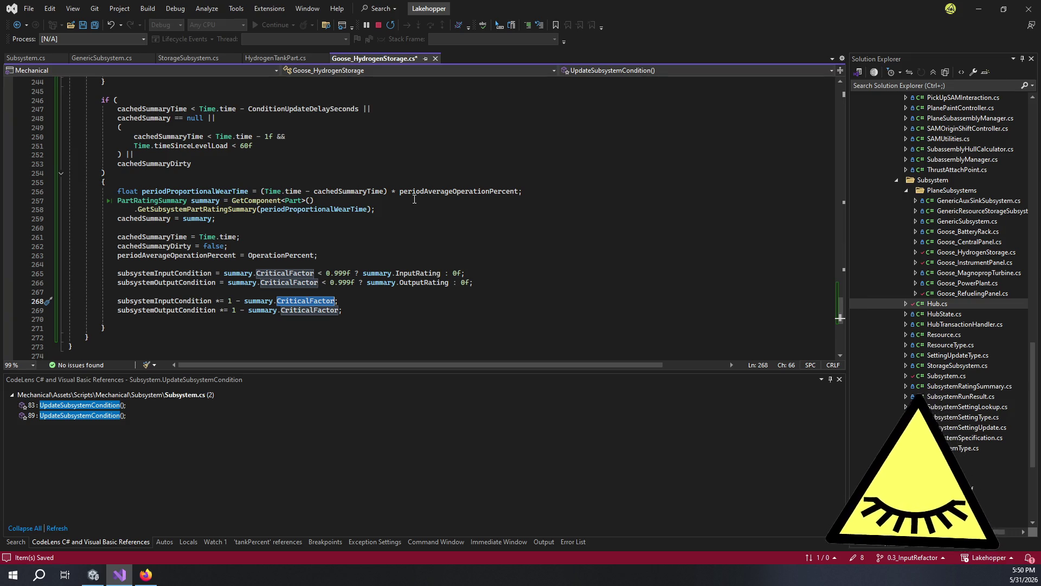
Step: Review the summary-caching condition and the periodAverageOperationPercent assignment near line 268
scroll(414, 200, up, 2)
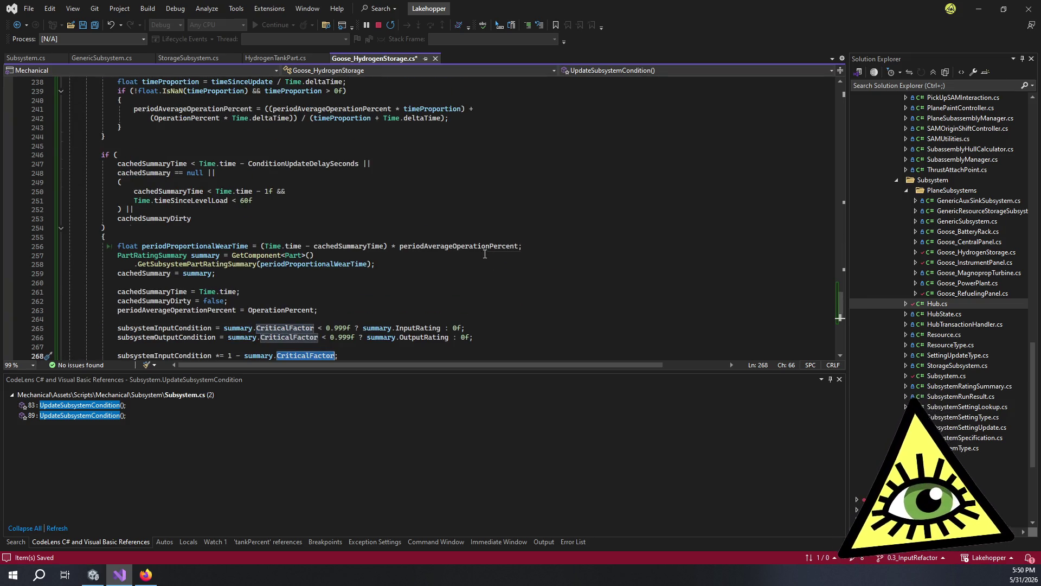
scroll(431, 252, up, 2)
scroll(349, 247, down, 3)
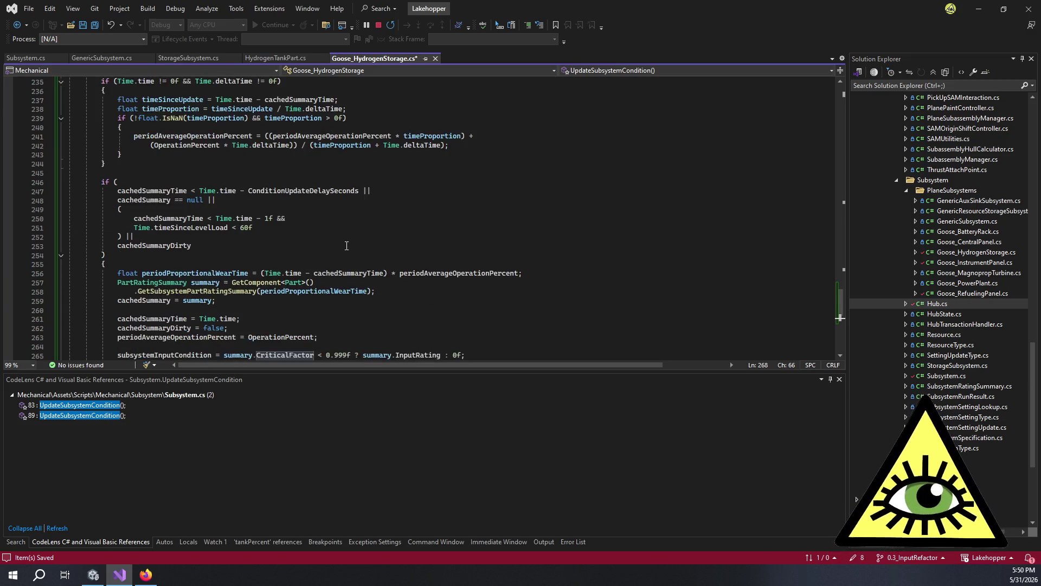
click(228, 236)
click(194, 204)
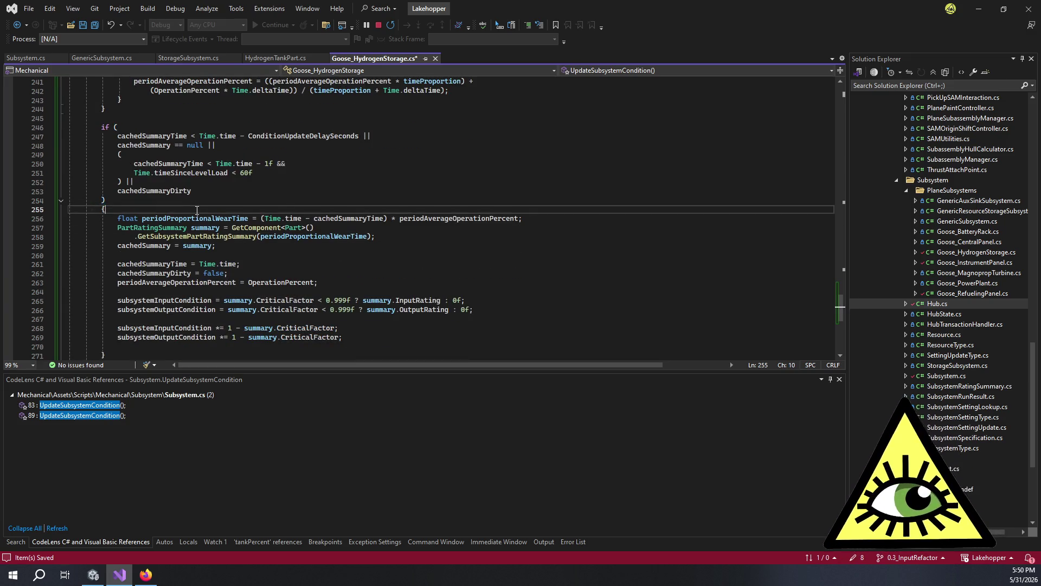
scroll(261, 233, down, 1)
click(333, 257)
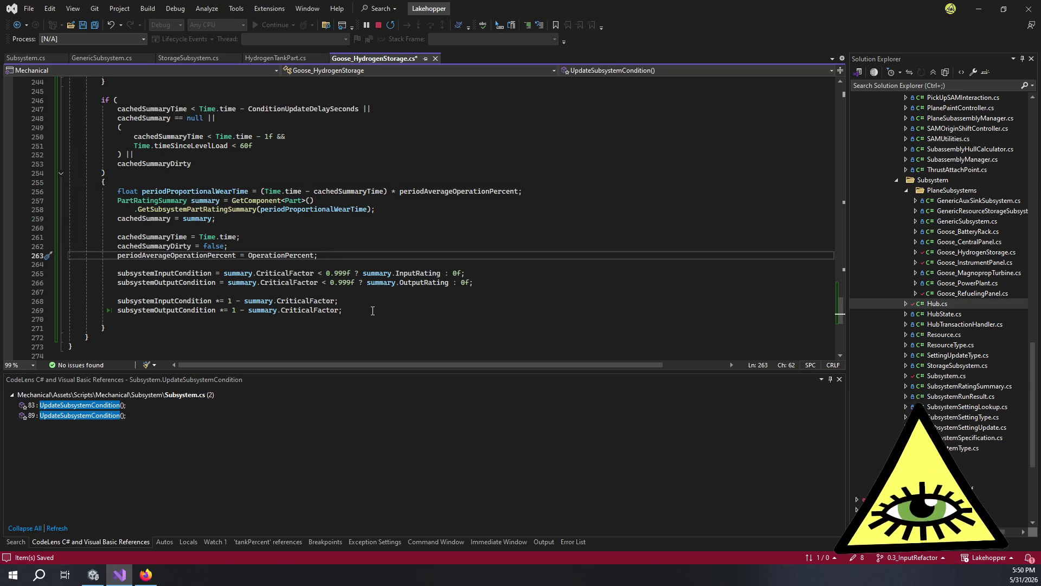
scroll(373, 308, up, 6)
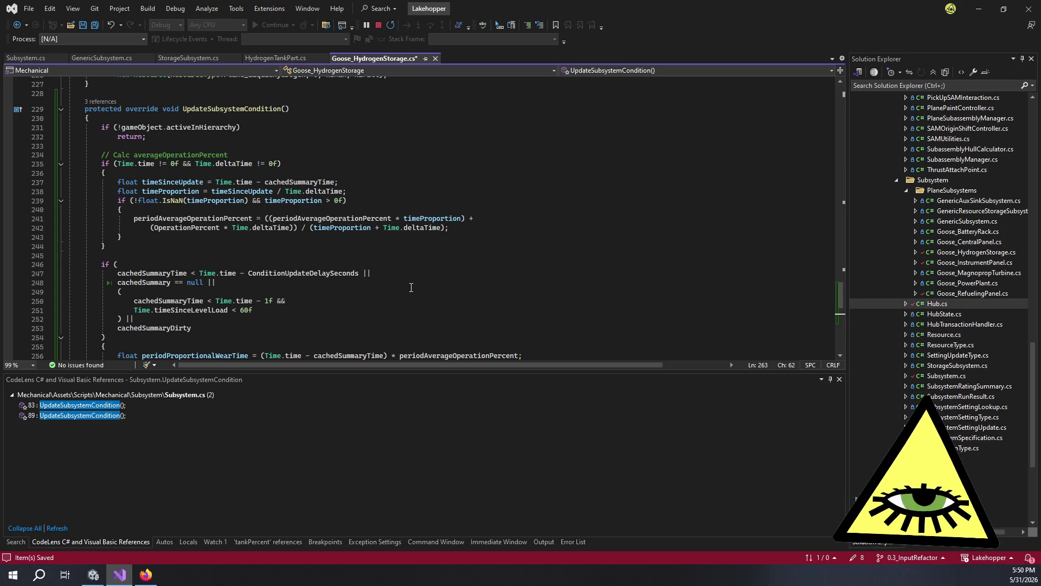
scroll(411, 288, down, 7)
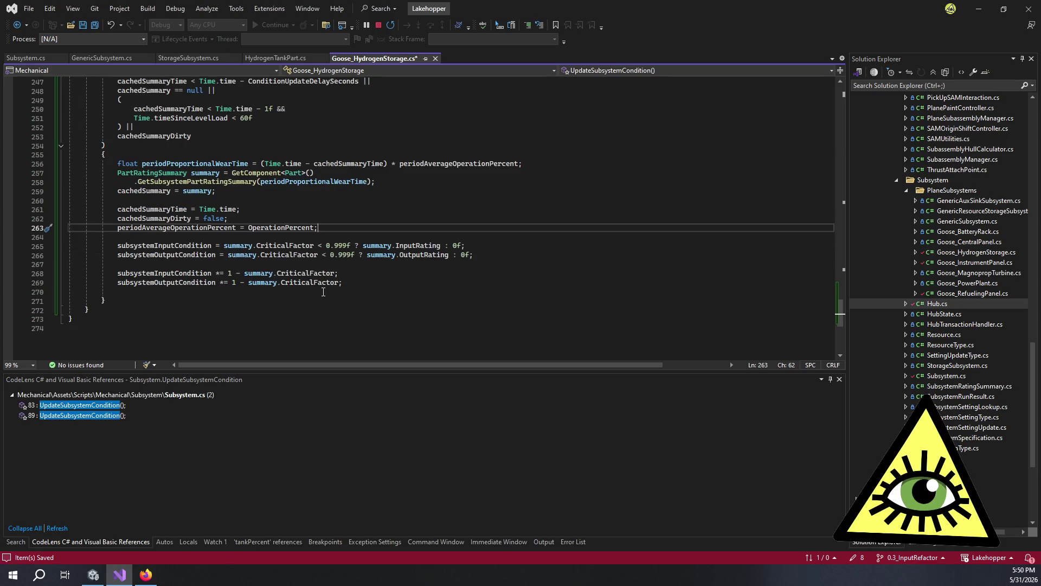
click(356, 277)
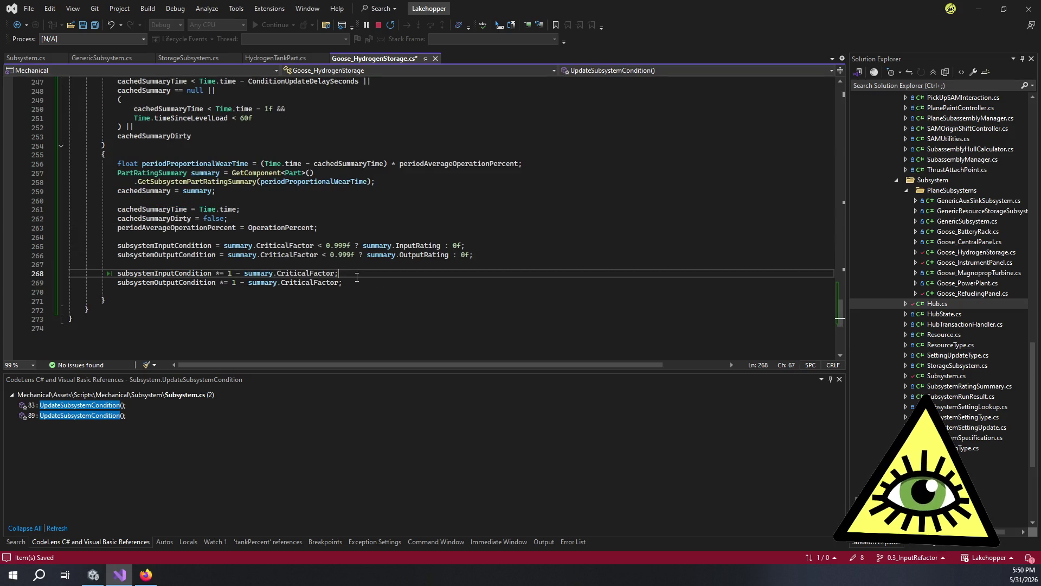
Step: Highlight every use of summary, cachedSummary and cachedSummaryTime in the caching code
click(205, 174)
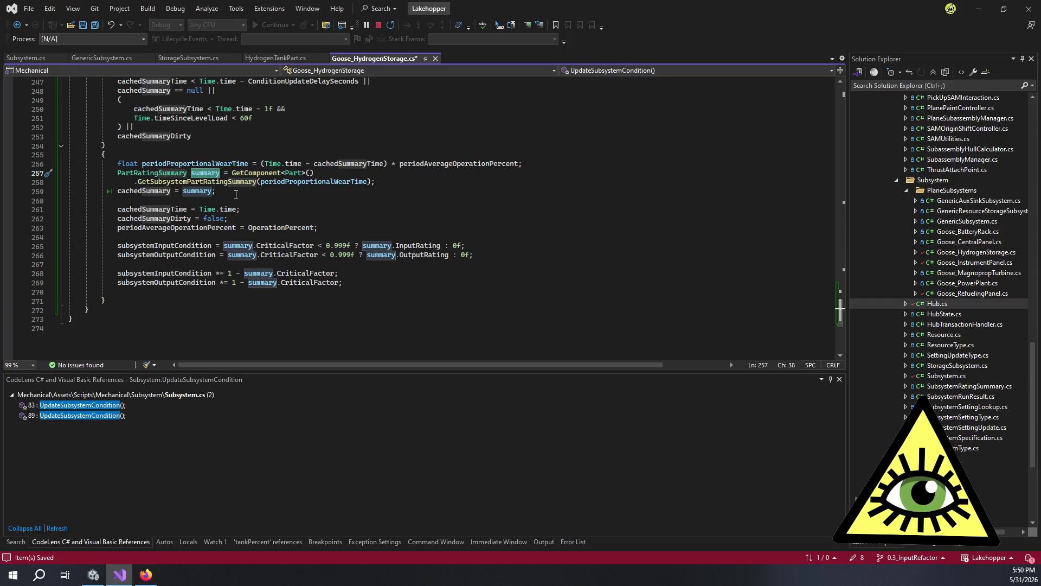
click(236, 194)
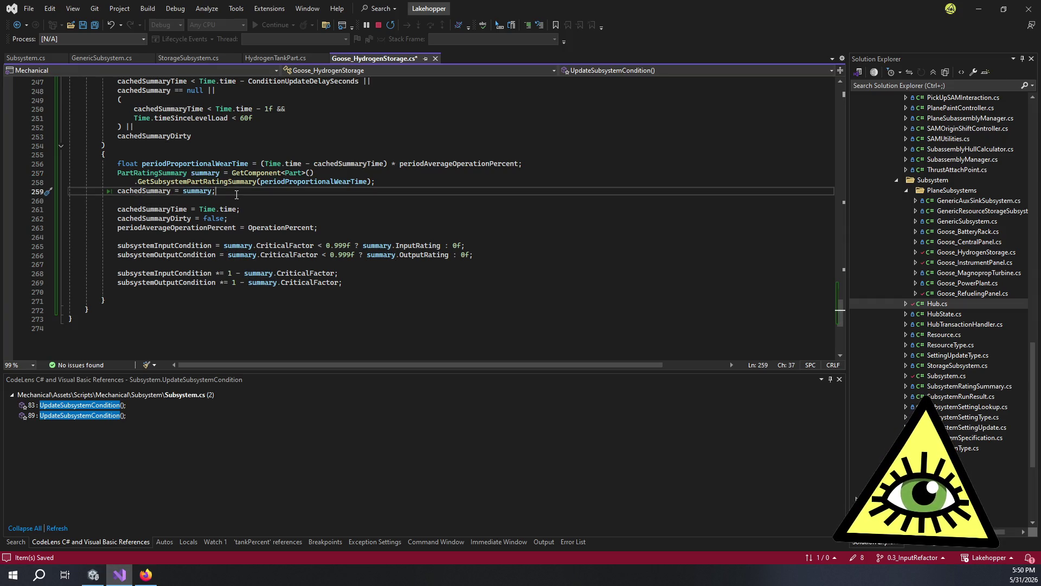
click(270, 202)
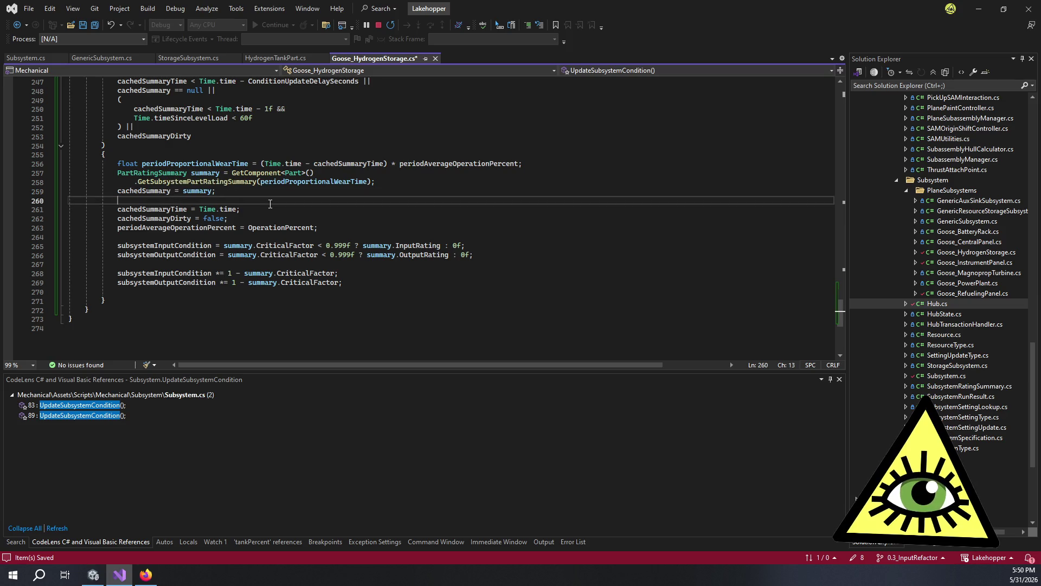
double_click(159, 210)
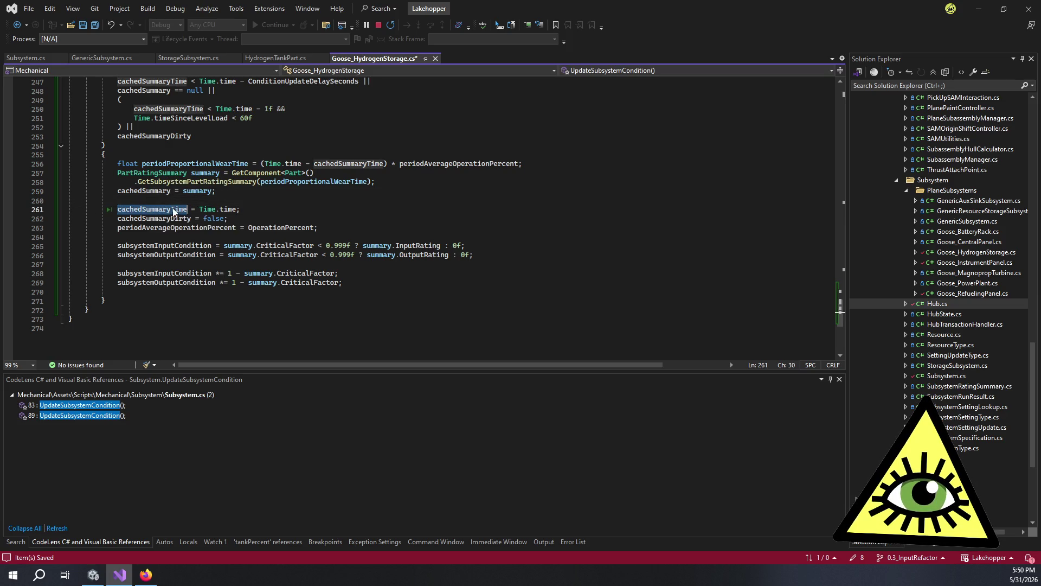
double_click(162, 191)
scroll(385, 215, up, 3)
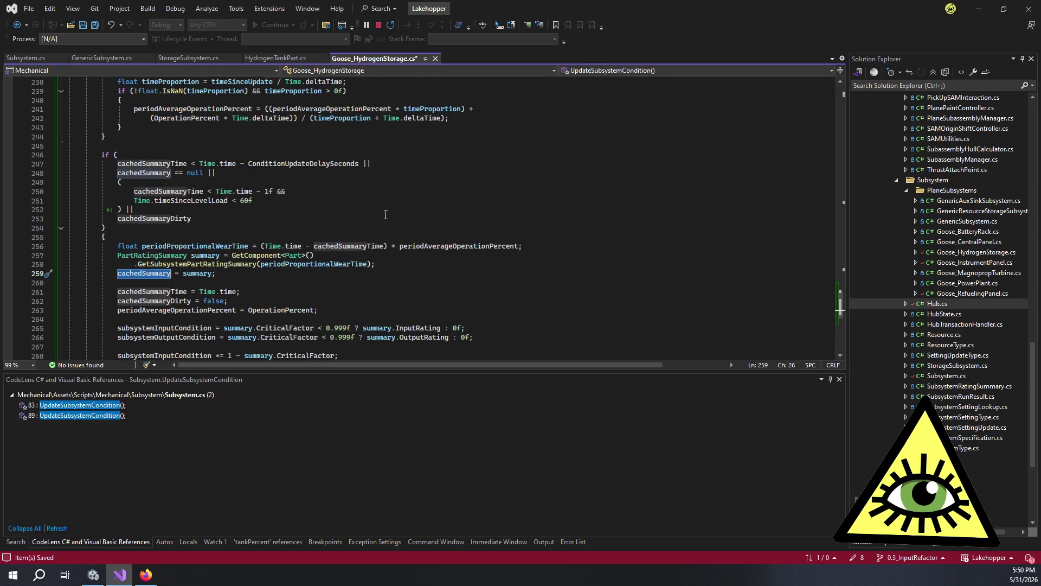
scroll(385, 215, up, 2)
scroll(369, 222, down, 4)
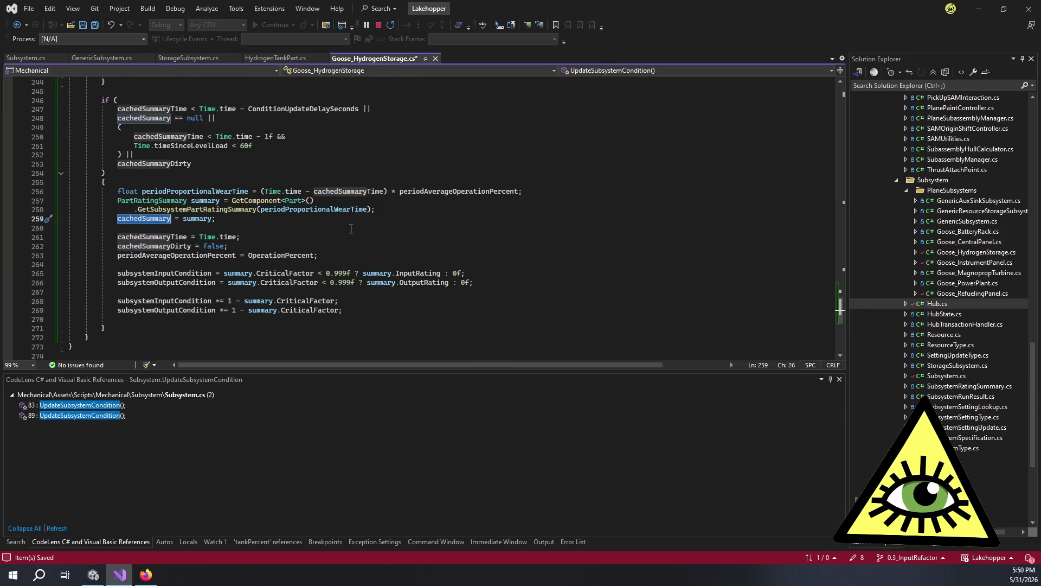
Step: List all cachedSummary references, visit its Subsystem.cs declaration, and return to the assignment
key(shift+F12)
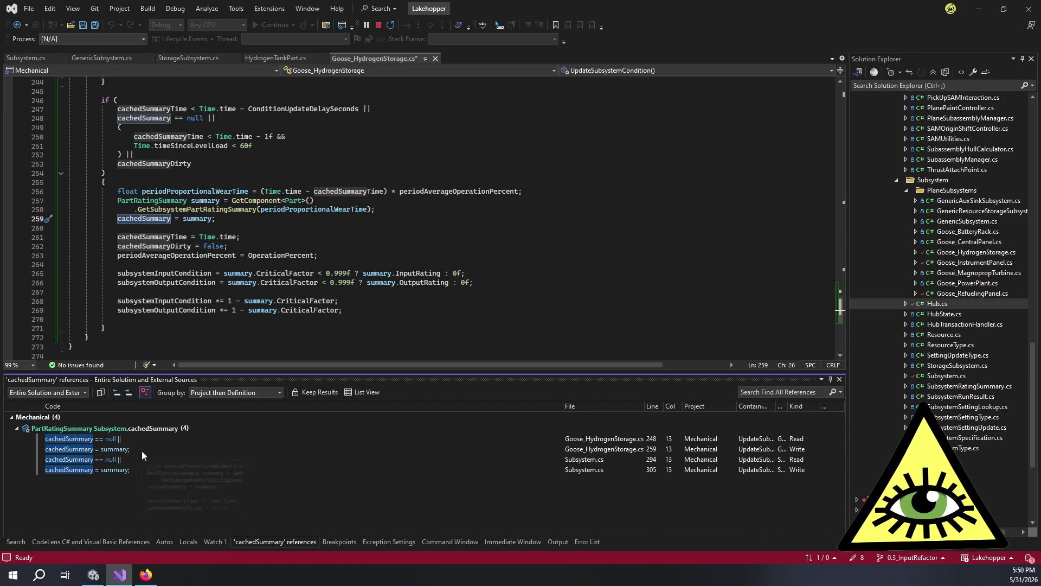
scroll(150, 211, up, 6)
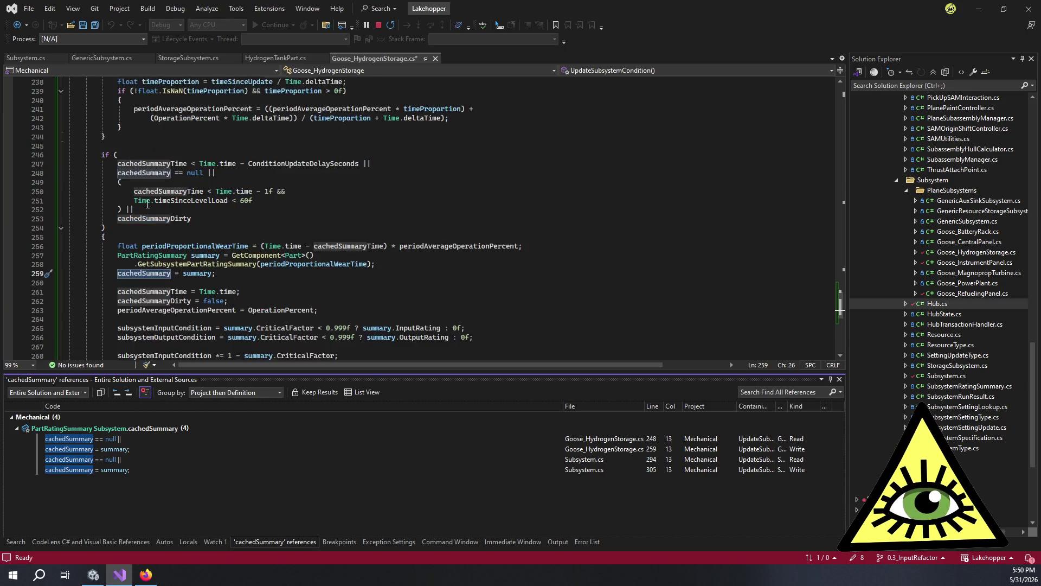
scroll(253, 262, down, 1)
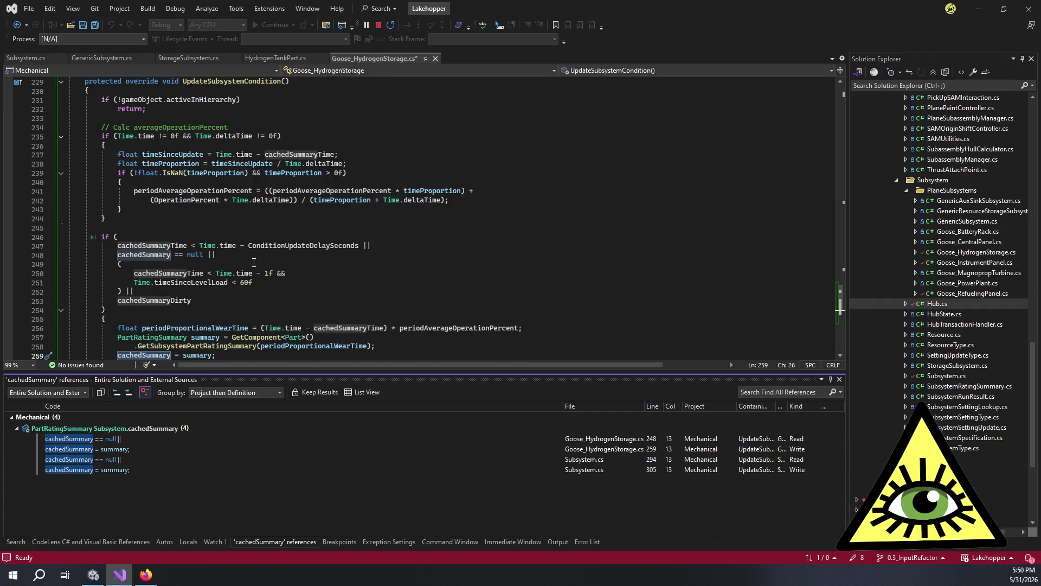
ctrl+click(154, 255)
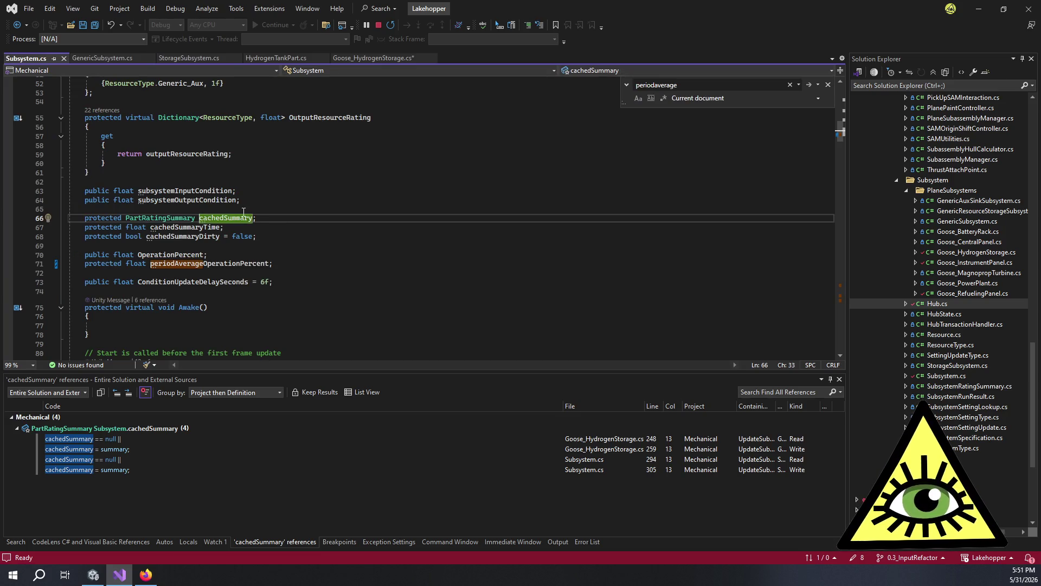
click(140, 423)
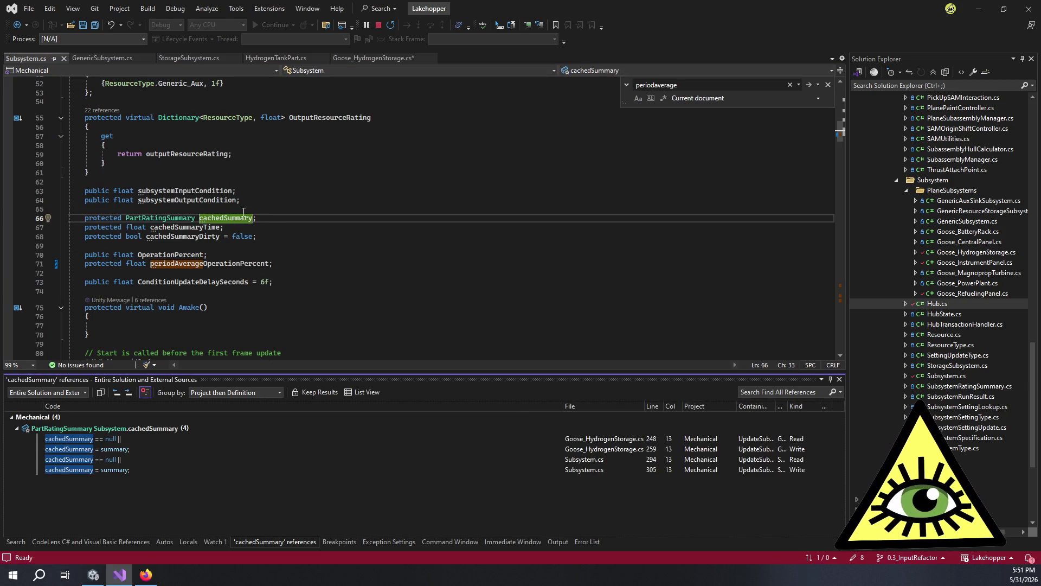
click(136, 444)
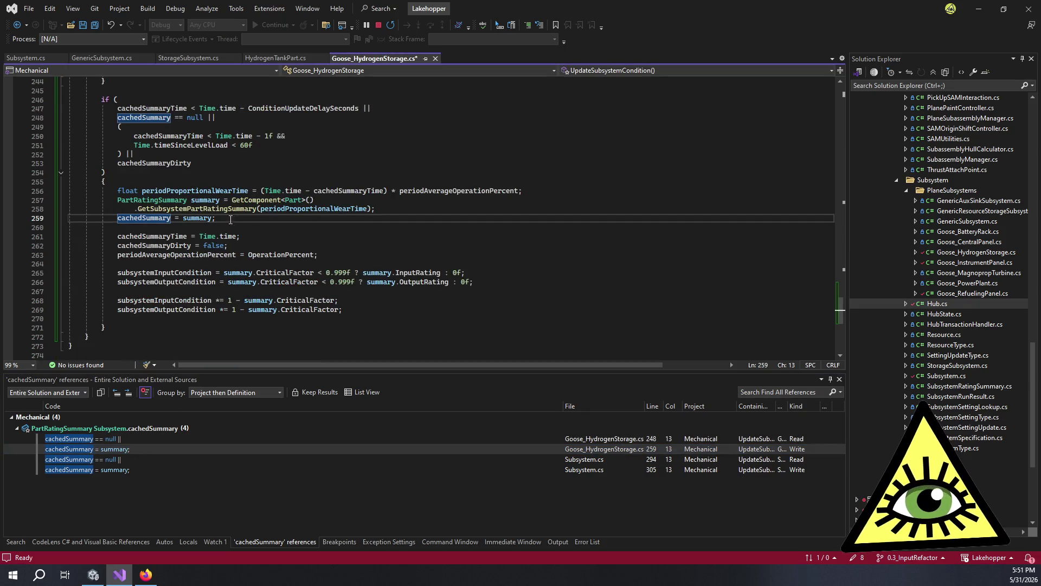
Step: Check GetSubsystemPartRatingSummary uses, then go to the PartRatingSummary definition in Part.cs
click(224, 218)
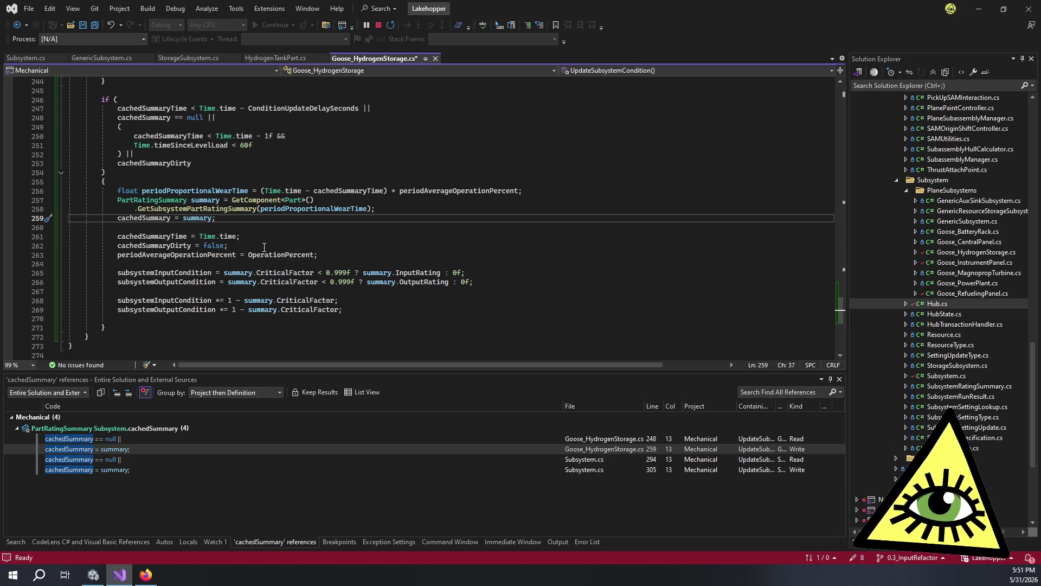
click(345, 301)
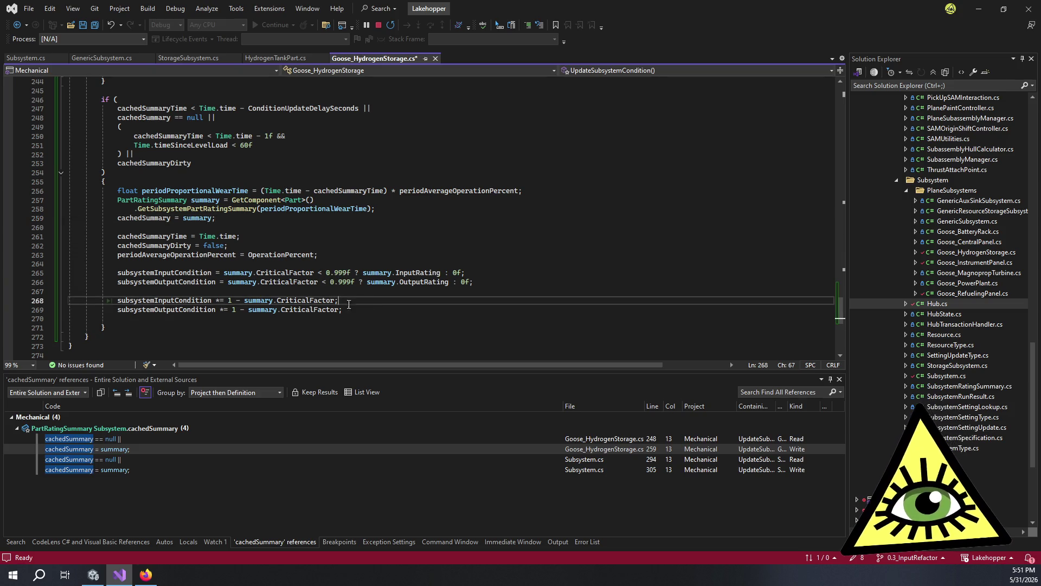
click(384, 313)
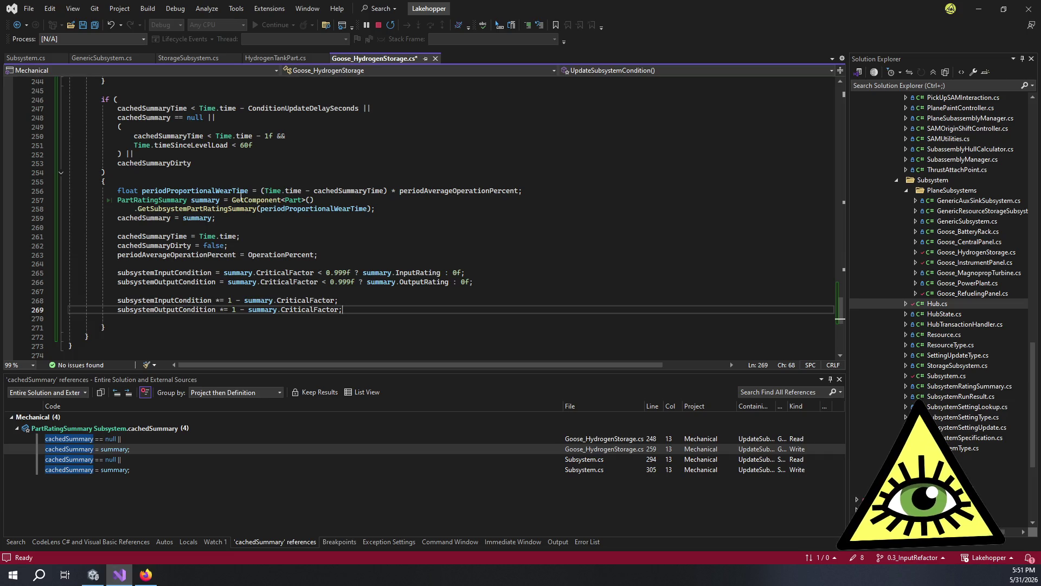
click(232, 208)
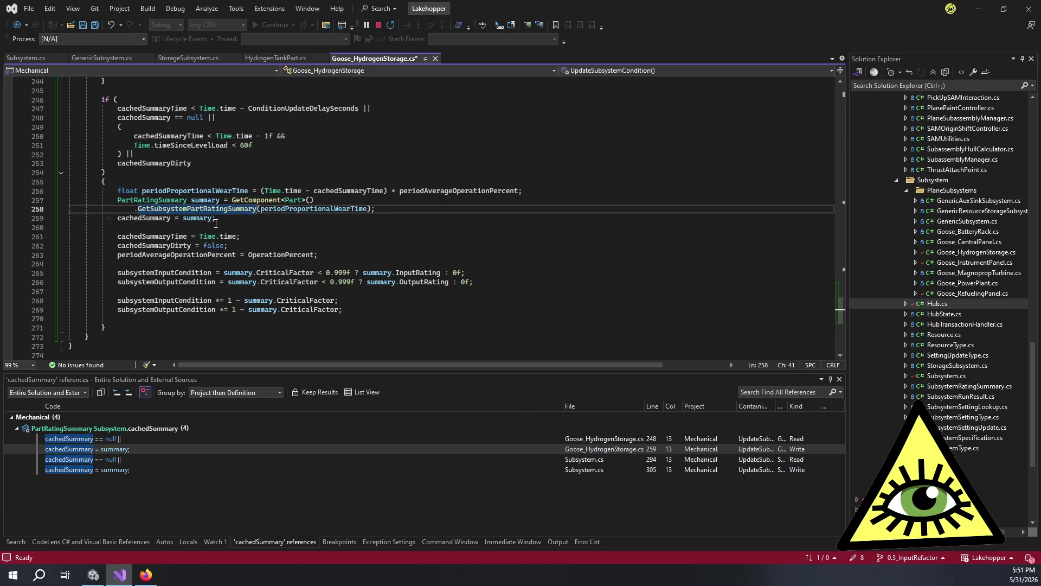
click(140, 199)
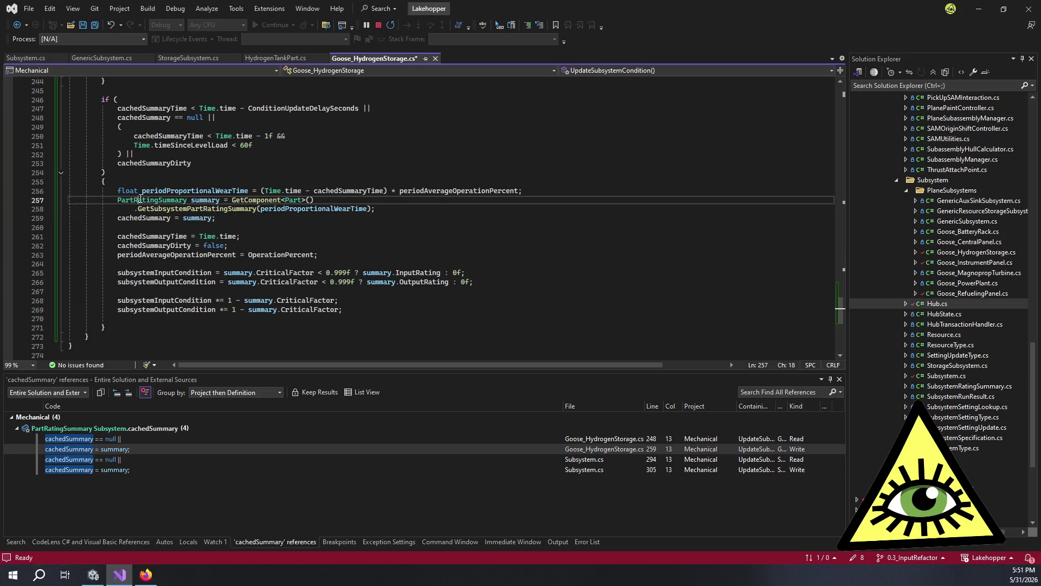
ctrl+click(140, 200)
Step: Show and then close the InputRating references list in Part.cs
scroll(223, 213, down, 4)
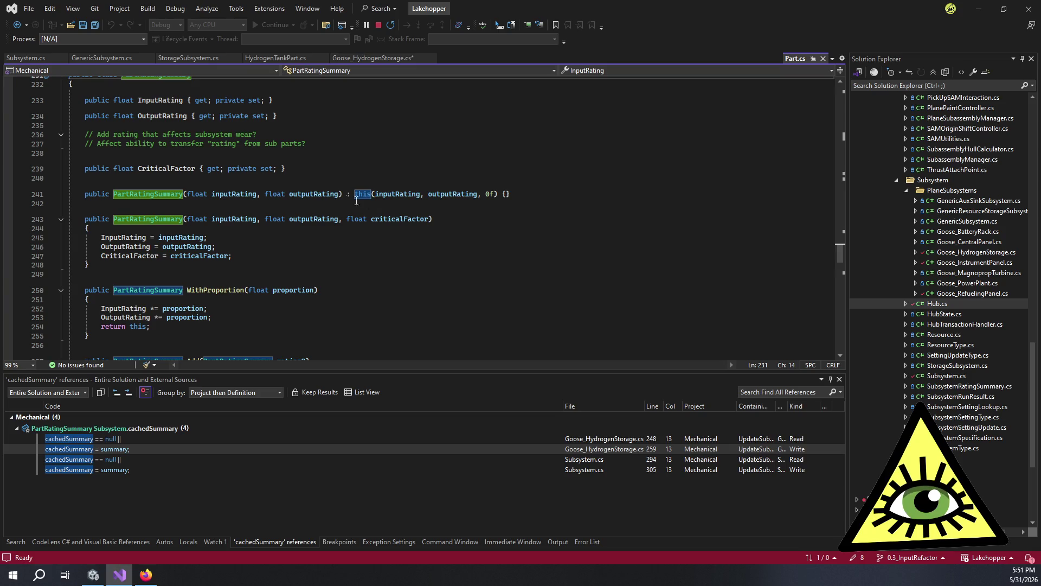
click(352, 169)
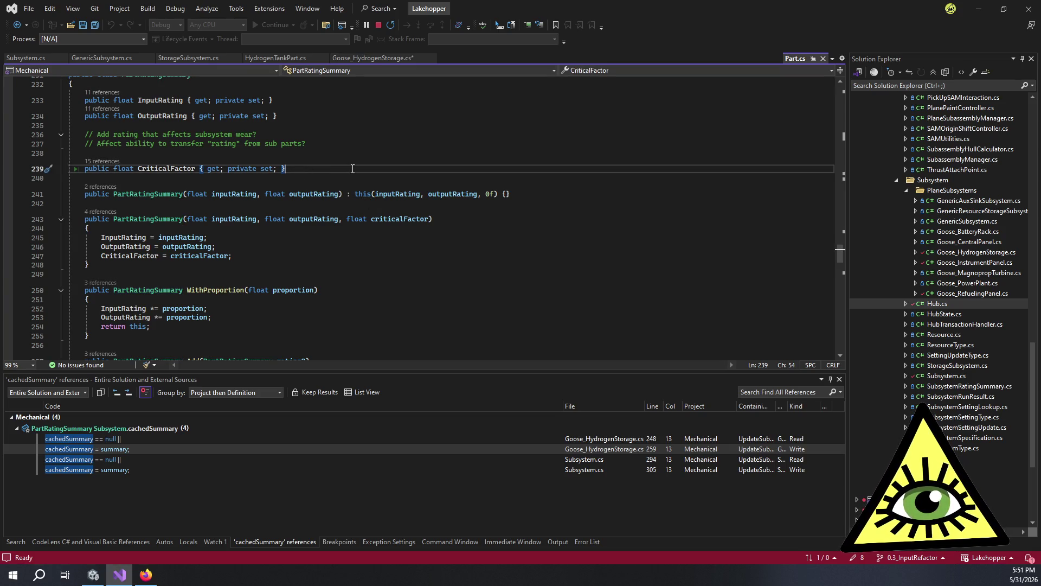
scroll(352, 169, up, 2)
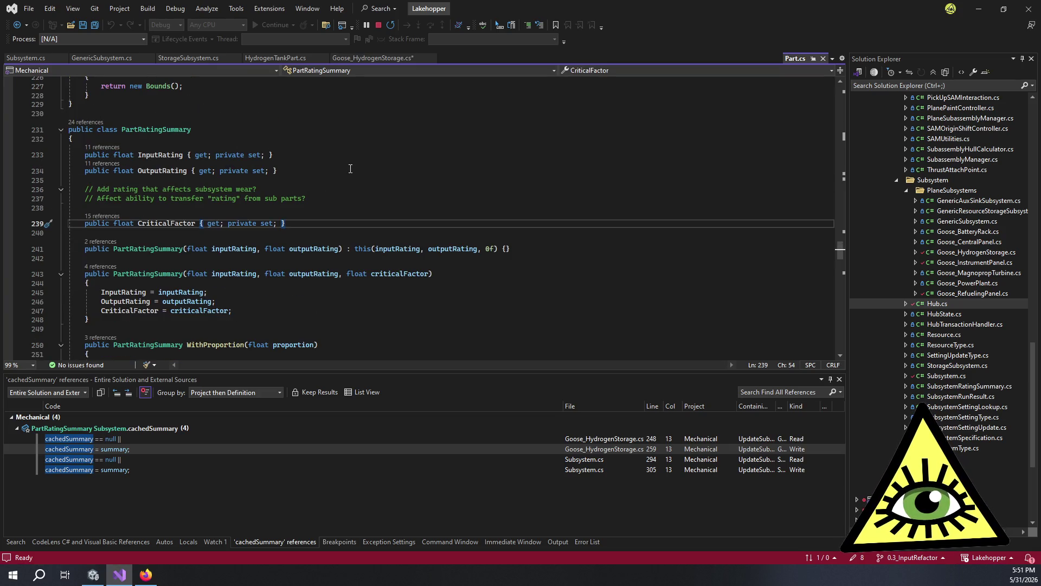
click(116, 148)
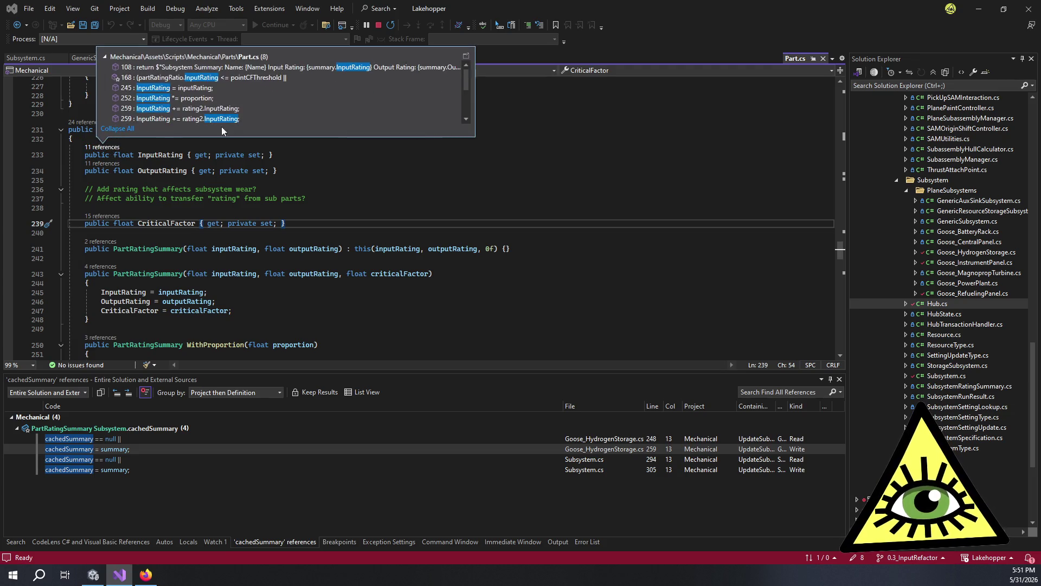
scroll(304, 103, down, 3)
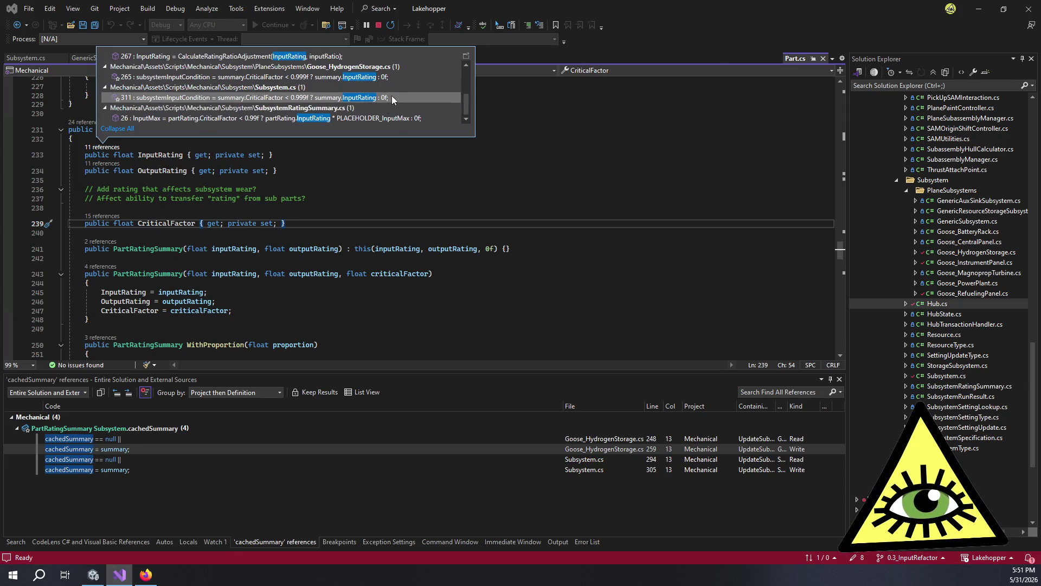
click(335, 171)
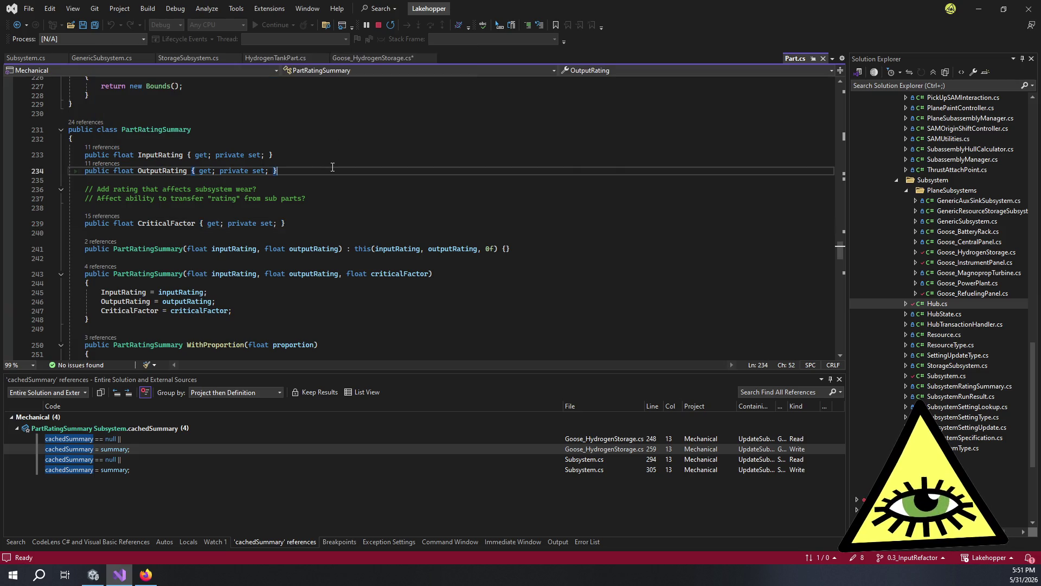
scroll(337, 172, up, 7)
scroll(342, 172, up, 5)
scroll(325, 202, down, 4)
Step: Switch to Goose_HydrogenStorage.cs to inspect the cachedSummaryDirty reset on line 262
click(386, 191)
scroll(398, 197, up, 2)
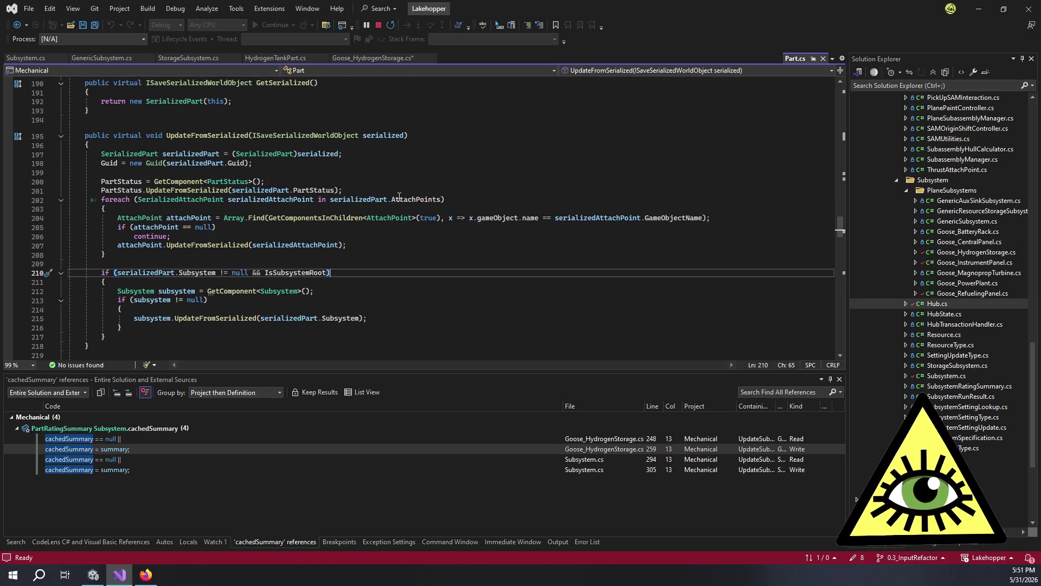
click(310, 181)
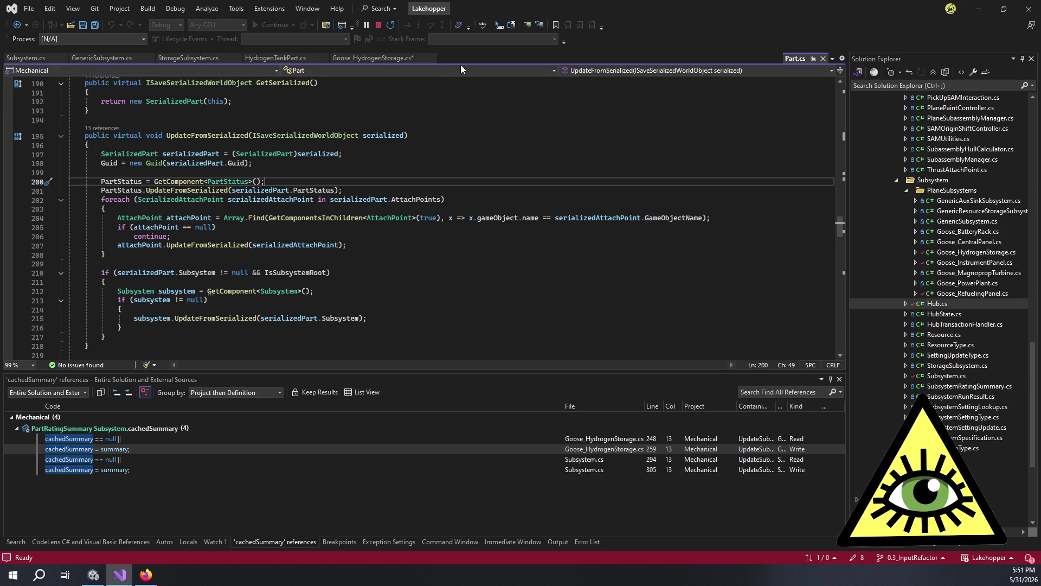
click(374, 58)
click(338, 245)
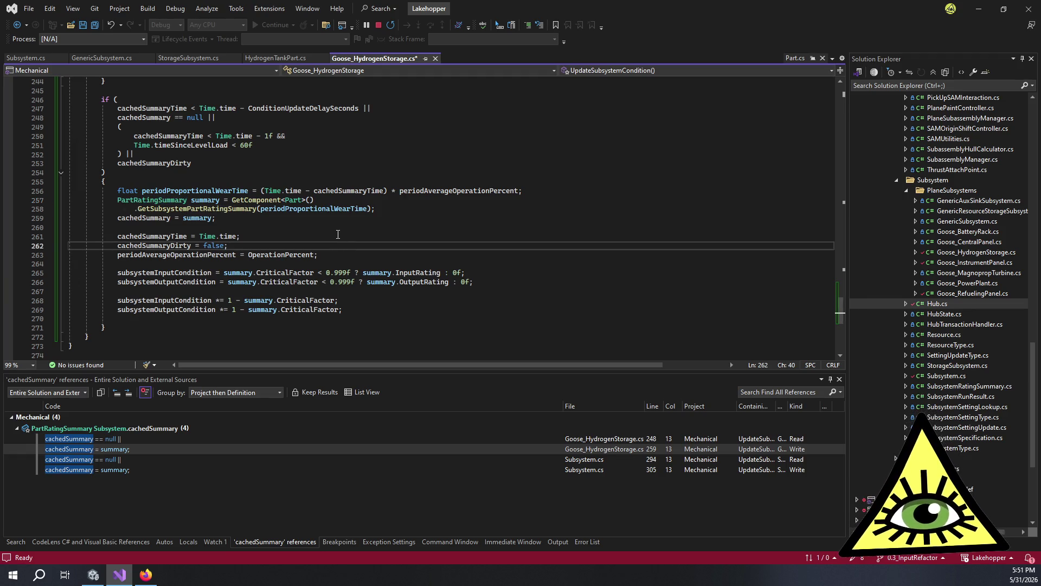
click(321, 218)
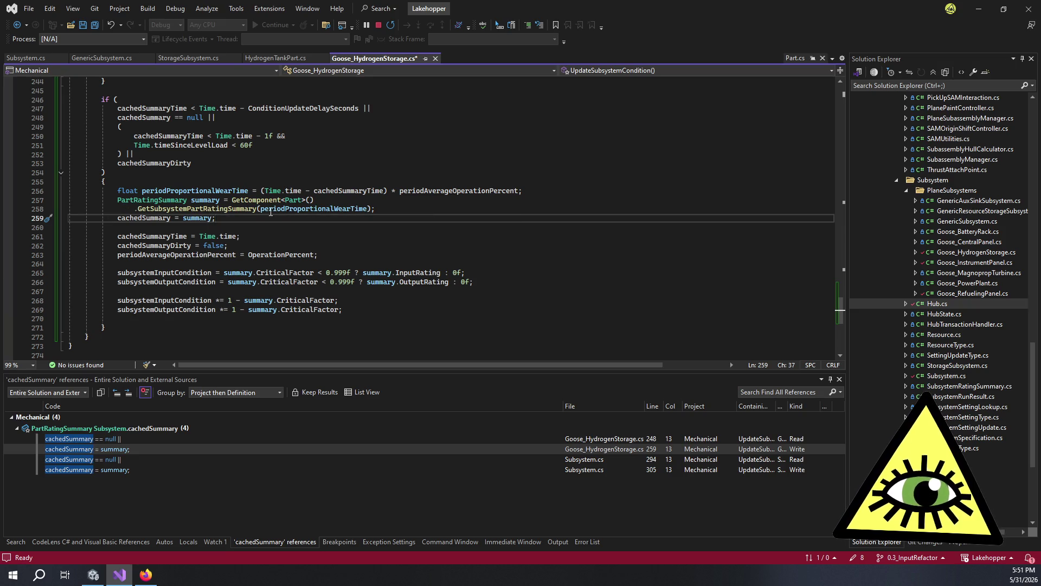
click(240, 209)
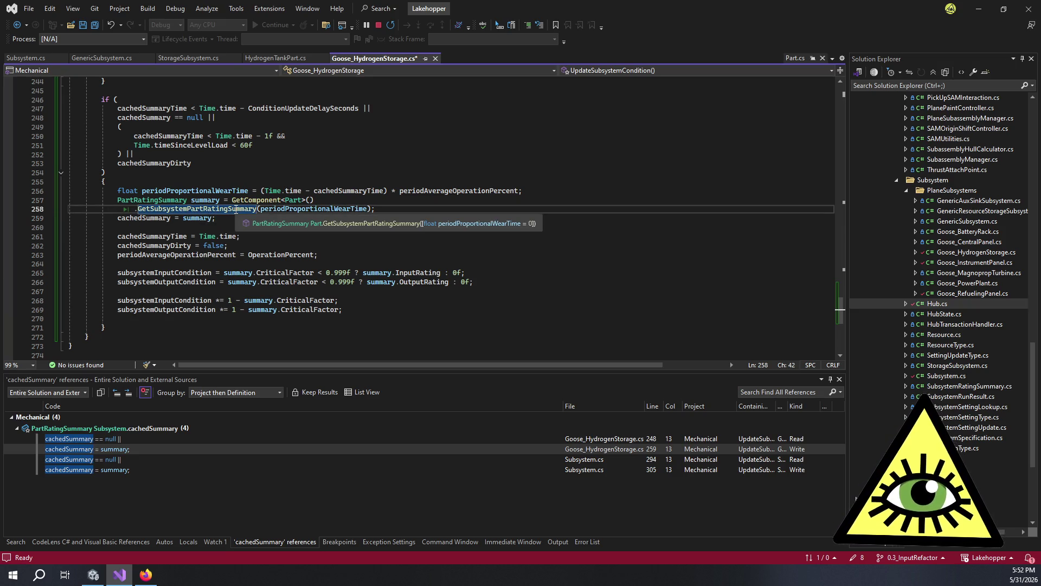
click(314, 200)
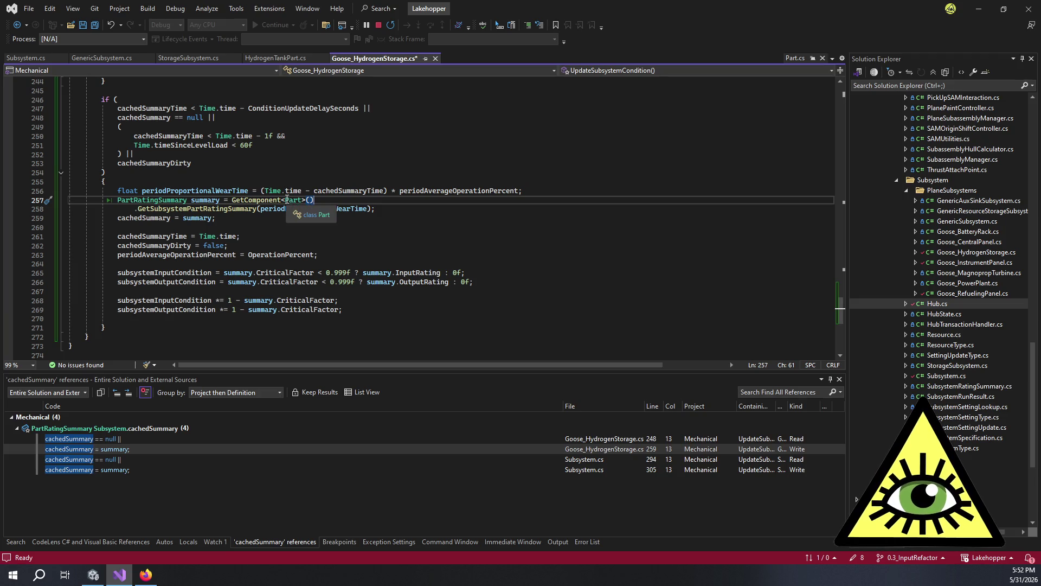
click(248, 231)
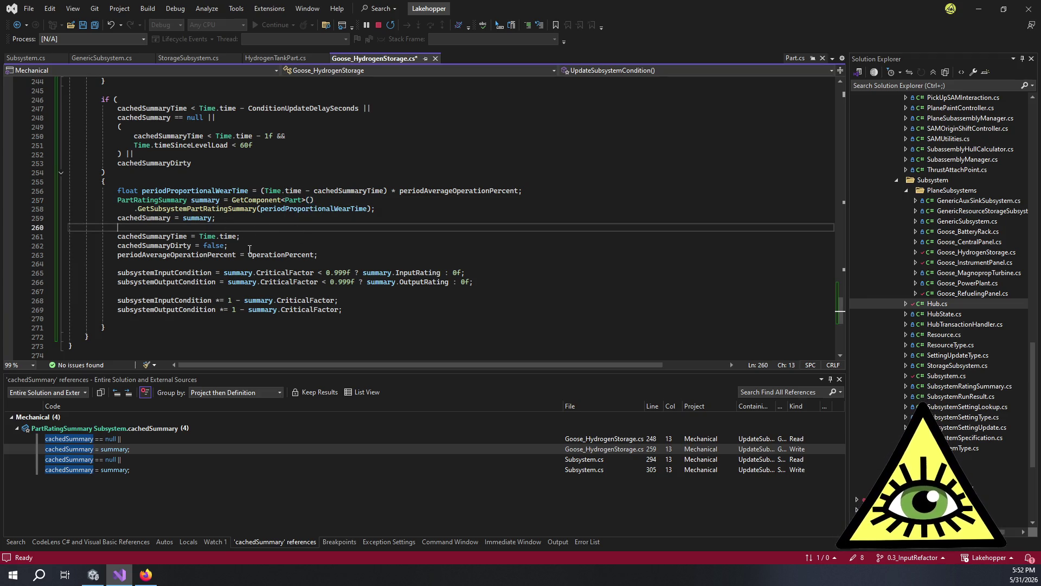
scroll(248, 249, up, 9)
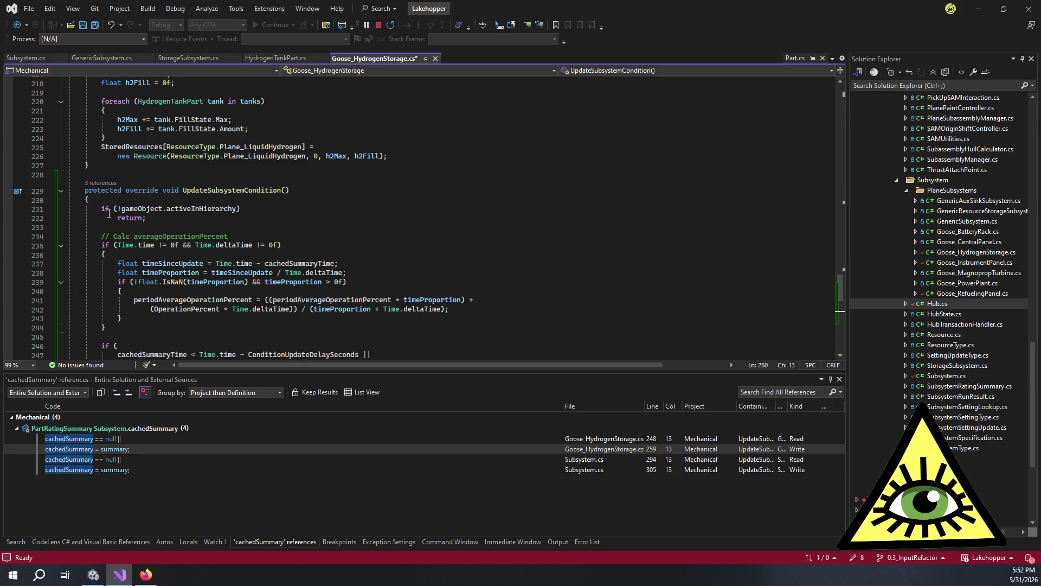
scroll(109, 213, down, 10)
click(100, 309)
Step: Add an empty protected virtual void GetFrameCondition() method after line 272
key(Return)
key(Return)
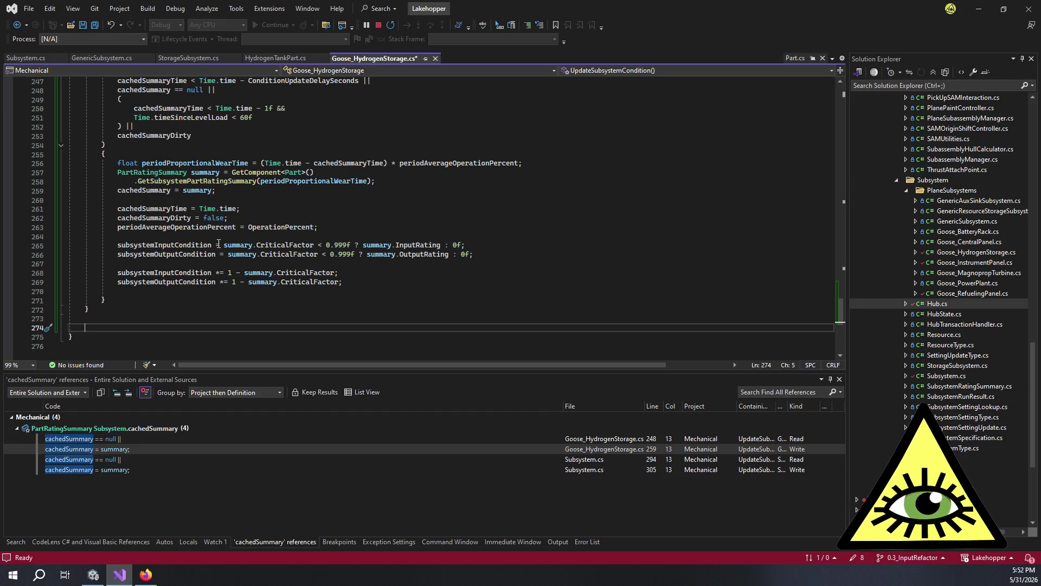
text(protected virtual )
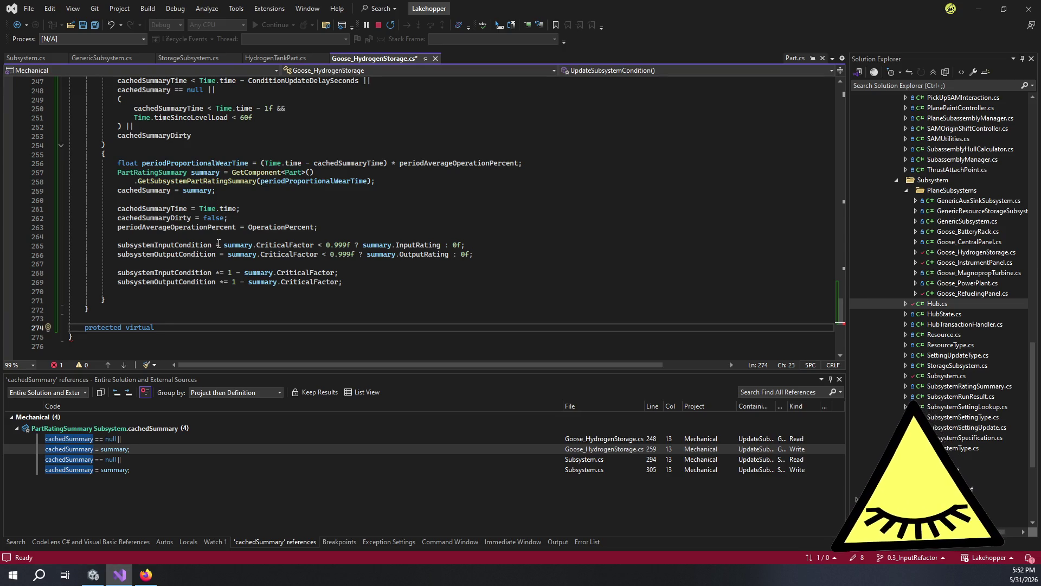
text(void )
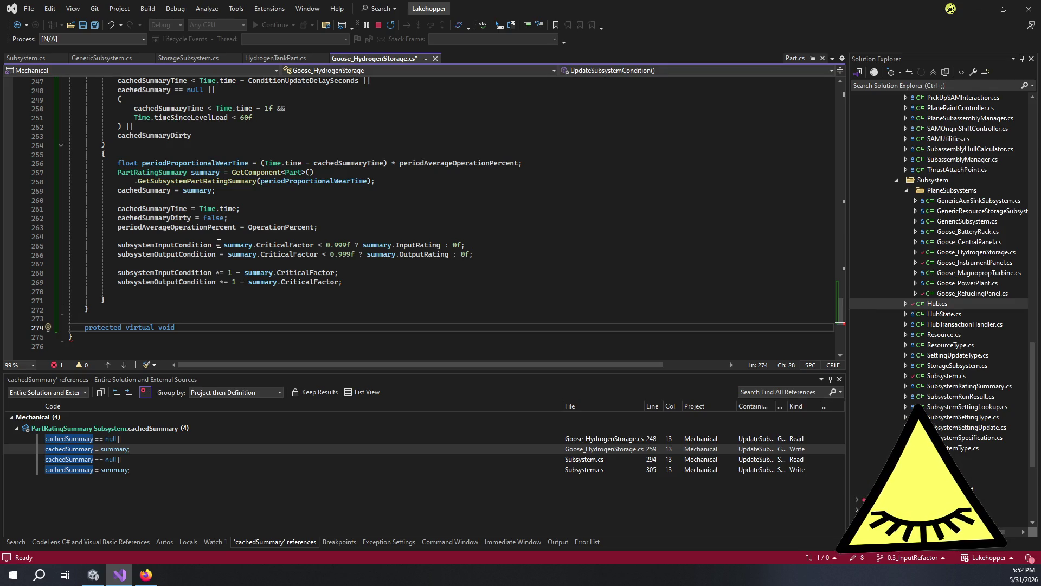
text(Get)
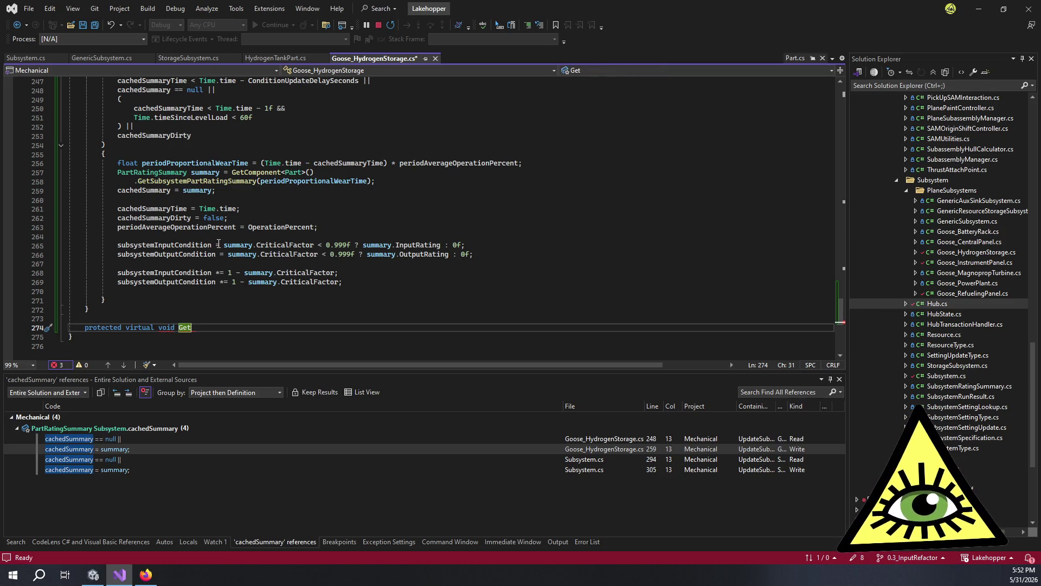
text(FrameCon)
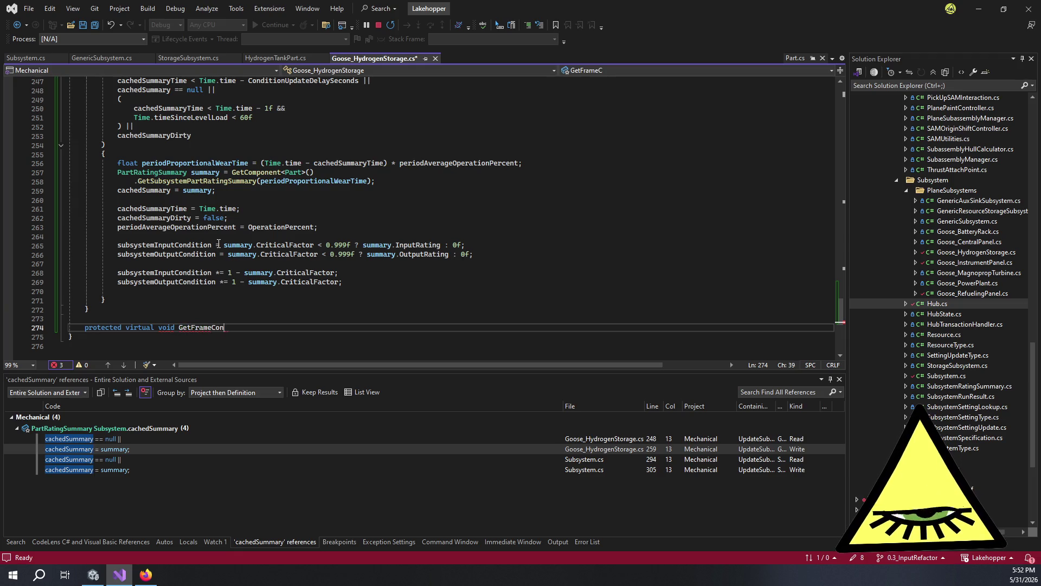
text(dition())
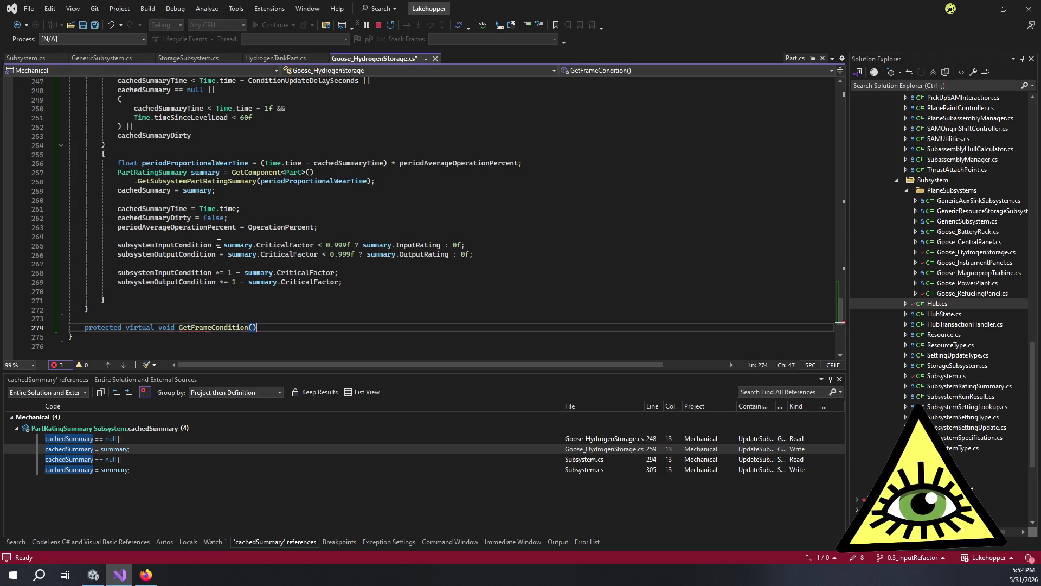
key(Return)
text({)
key(Return)
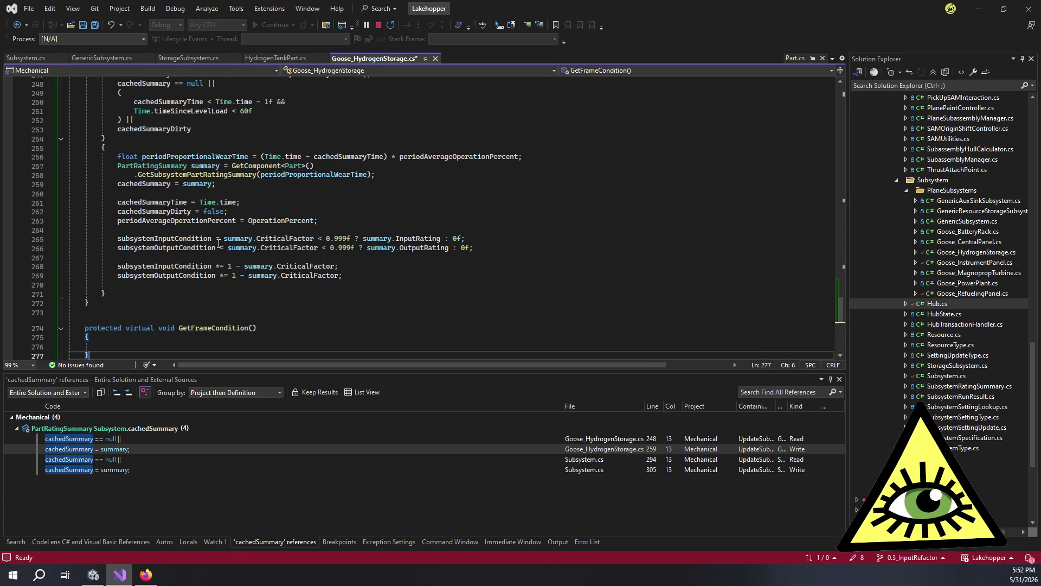
key(Down)
key(Return)
key(Return)
Step: Add an empty protected virtual void GetTankCondition(HydrogenTankPart tank) method, then return to Part.cs
text(prote)
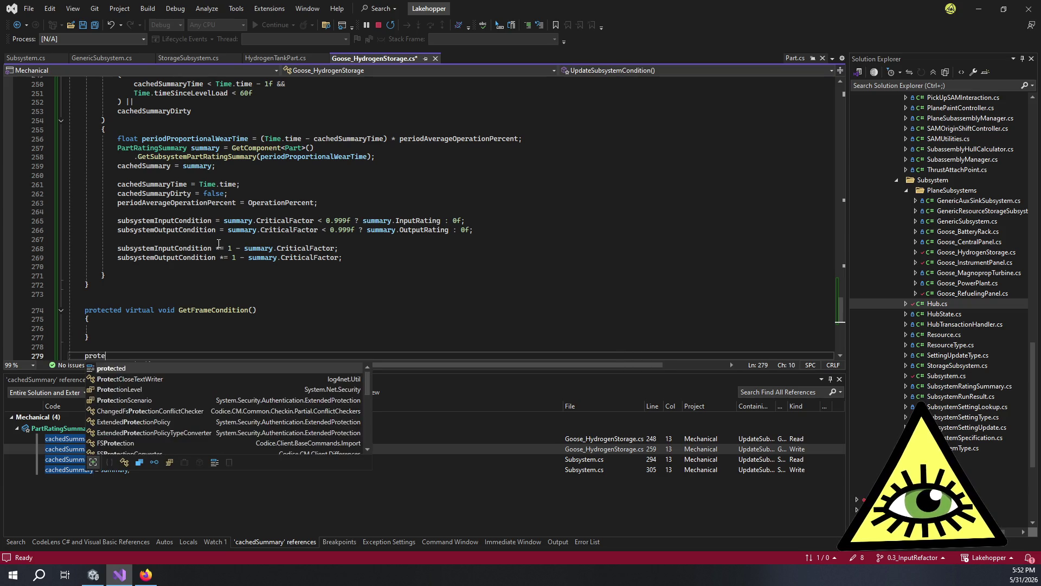
text(cted virtual void )
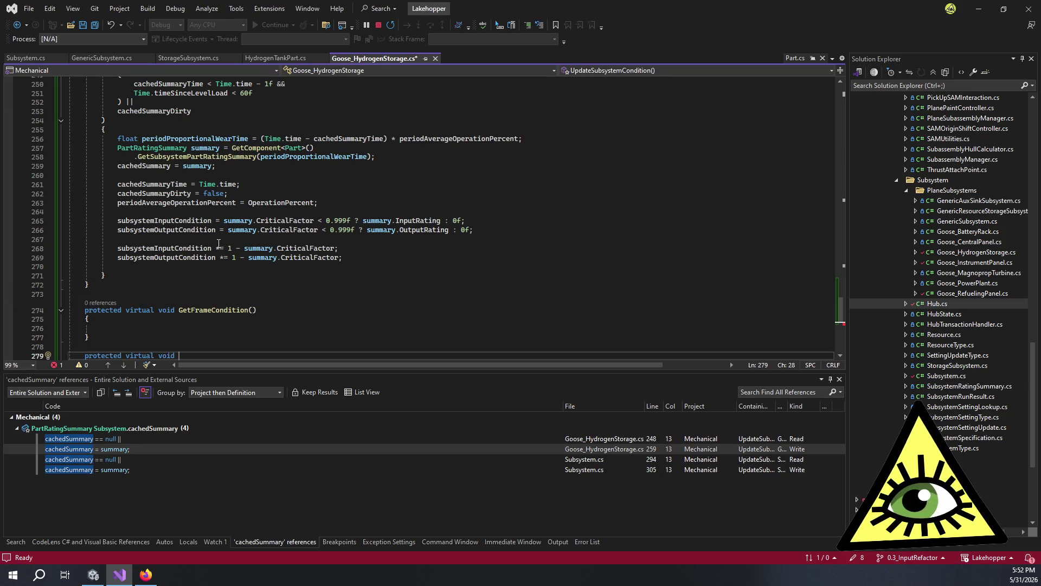
text(Get)
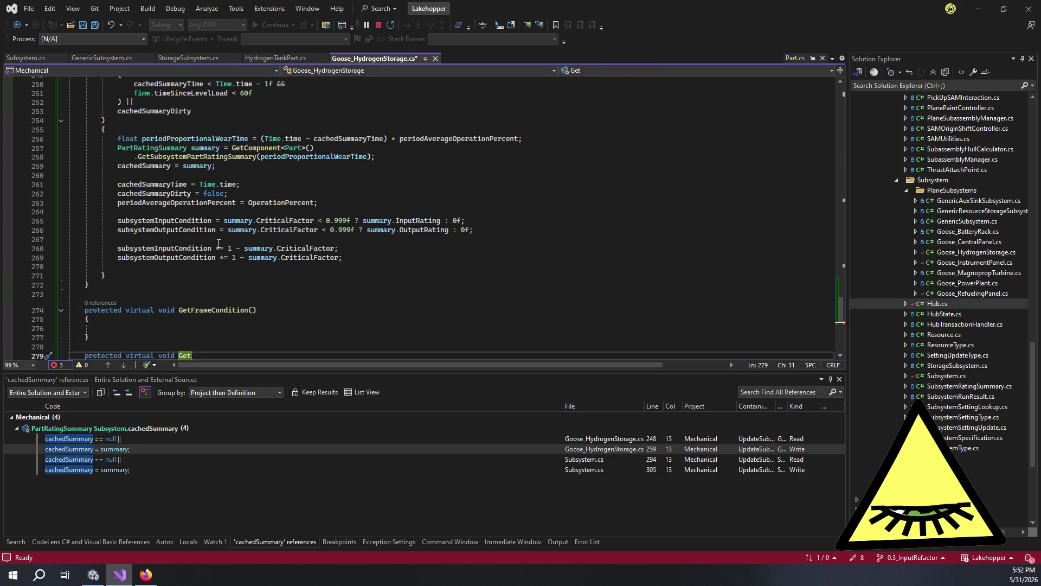
text(TankCondition)
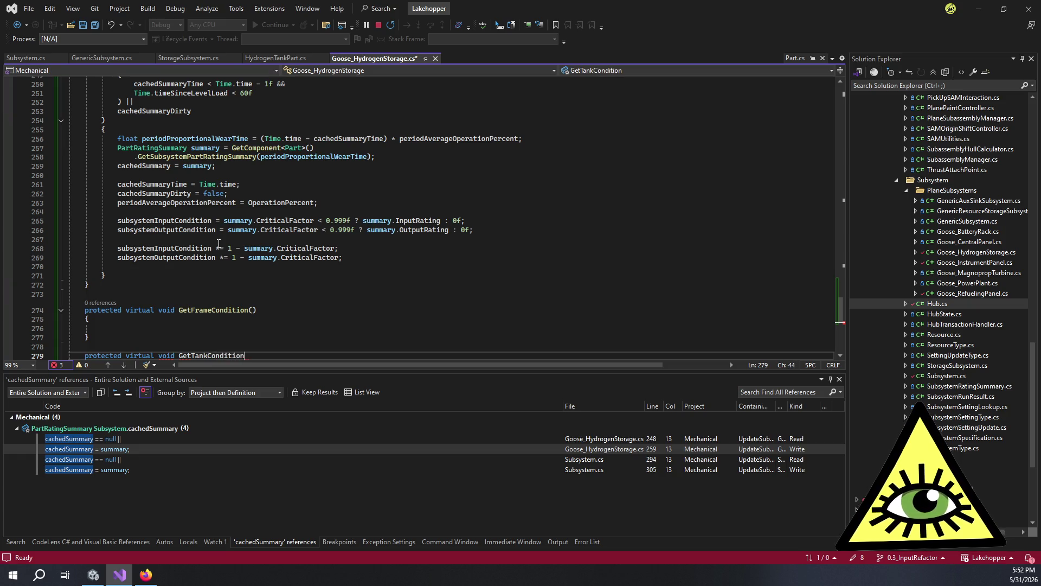
text(()
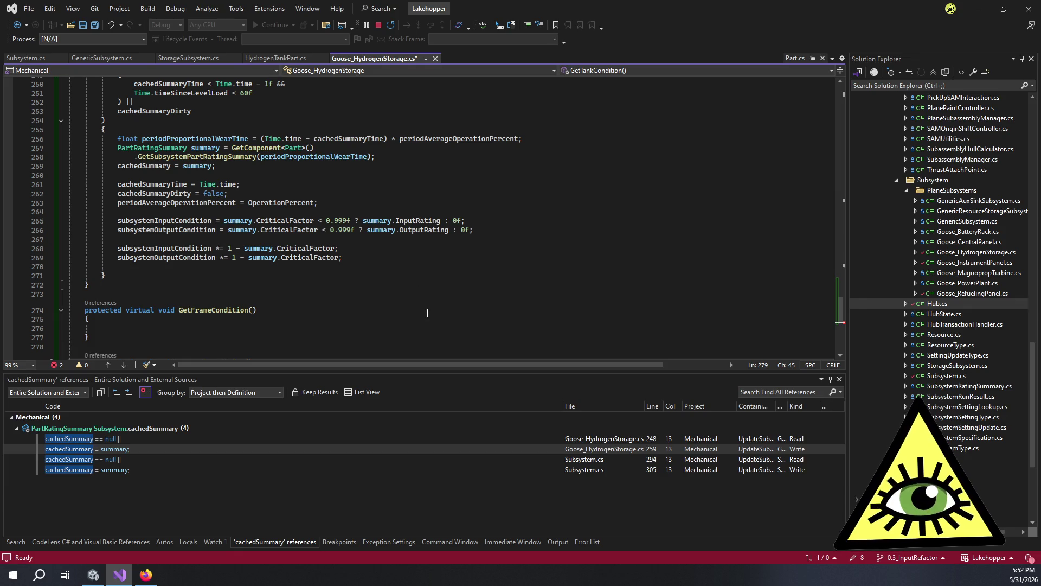
scroll(408, 291, down, 3)
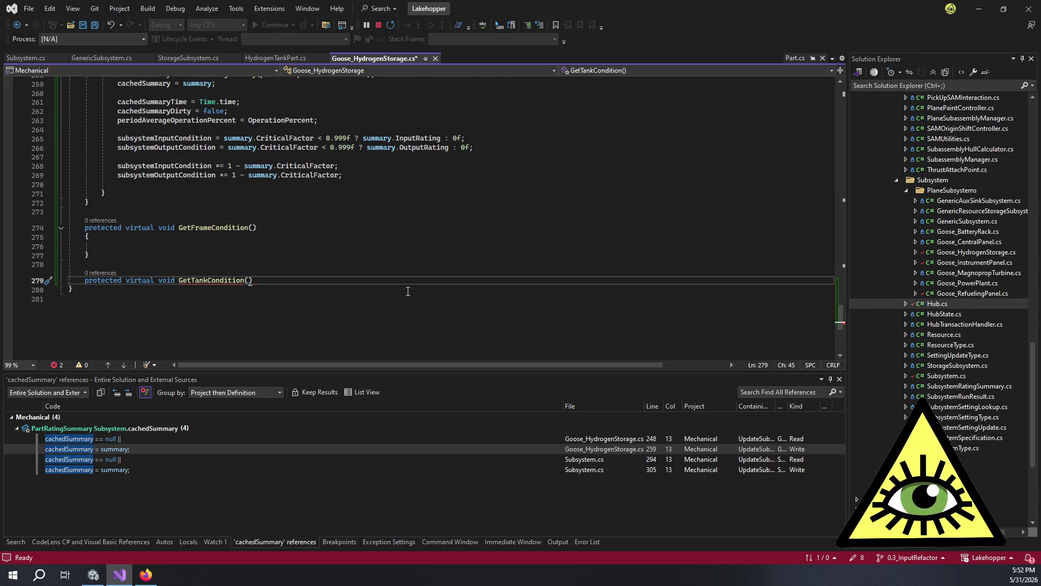
text(HydrogenTankPart p)
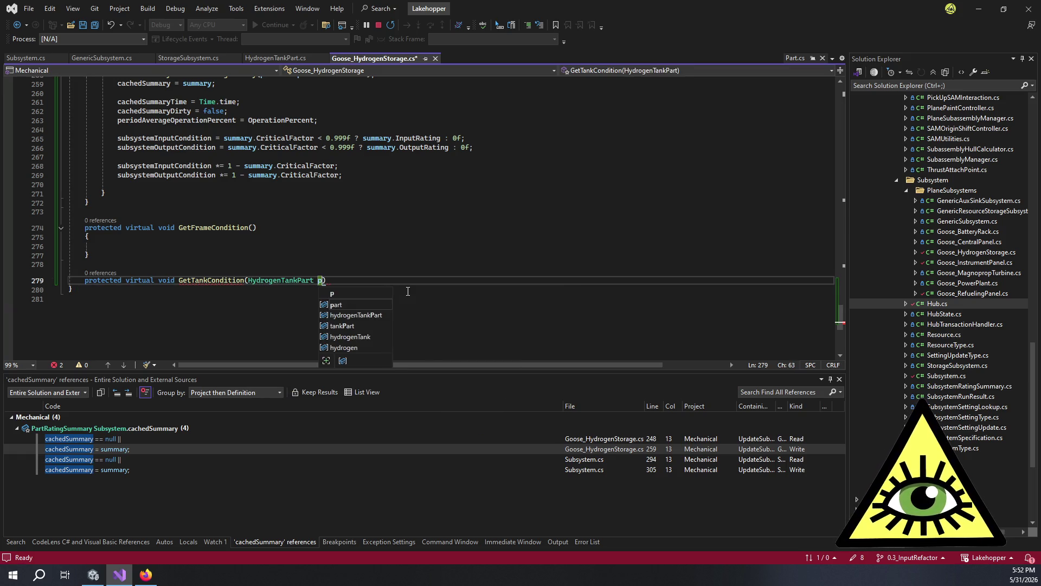
text(tank))
key(Return)
text({)
key(Return)
key(Up)
click(392, 298)
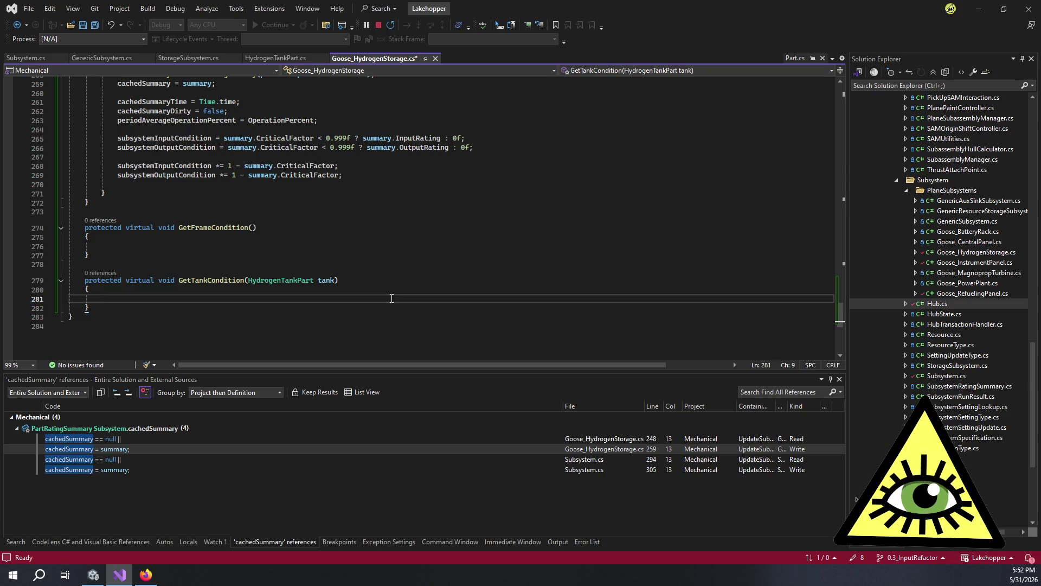
scroll(392, 298, up, 2)
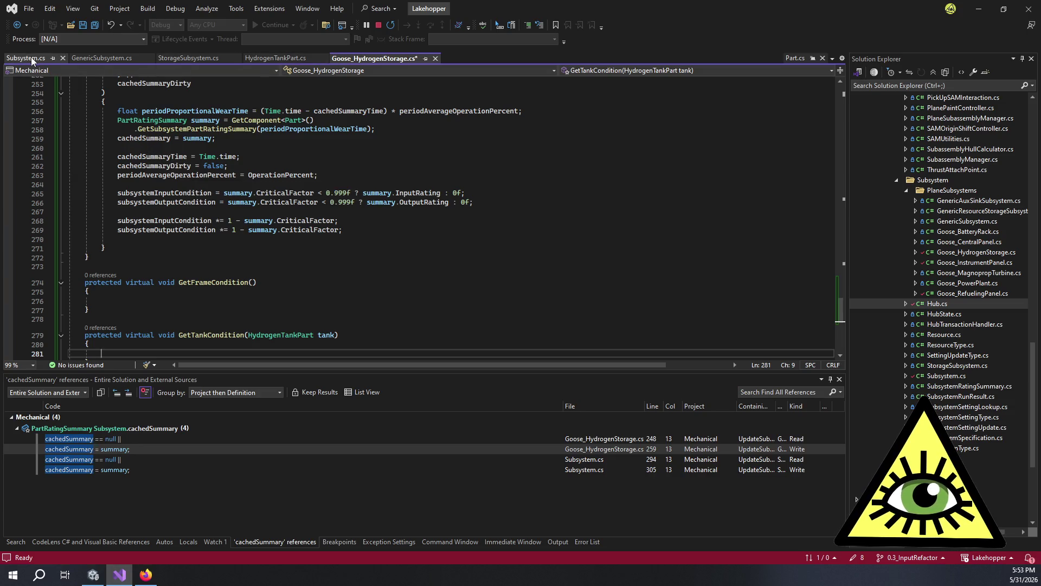
click(794, 58)
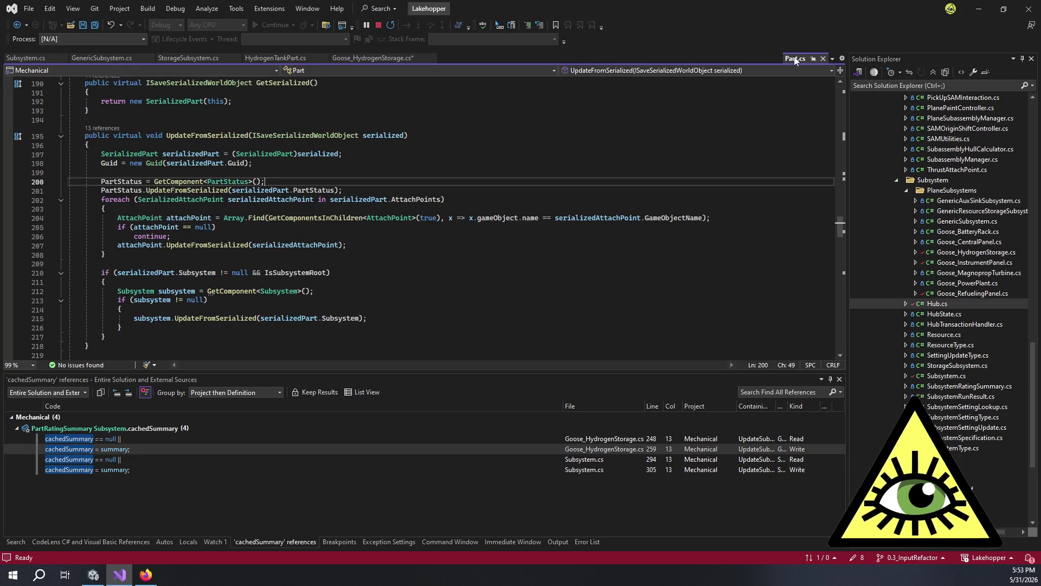
Step: Read through PartRatingSummary's rating properties in Part.cs, then go back to Goose_HydrogenStorage.cs
scroll(358, 230, down, 11)
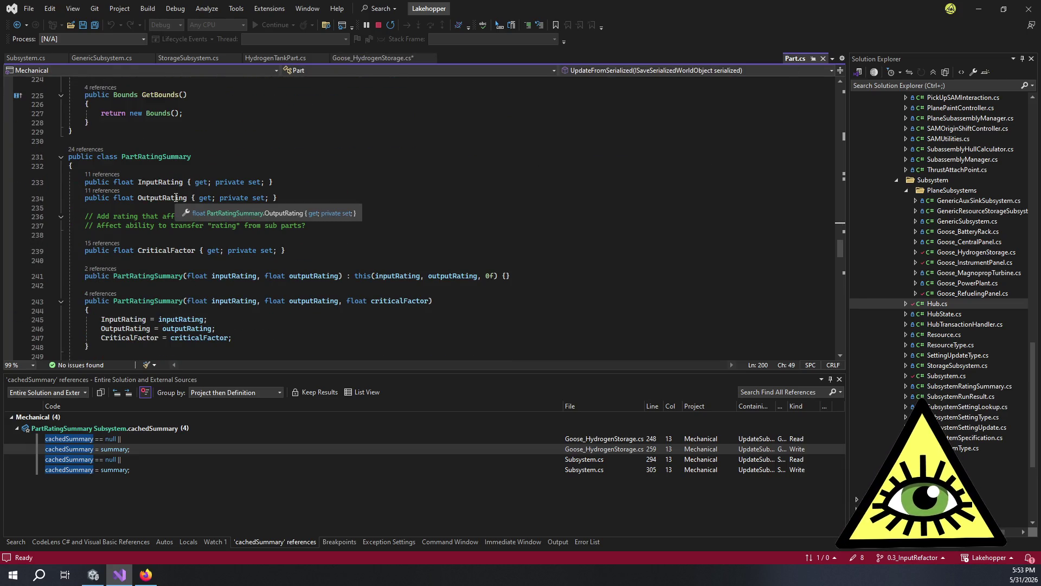
mouse_move(176, 248)
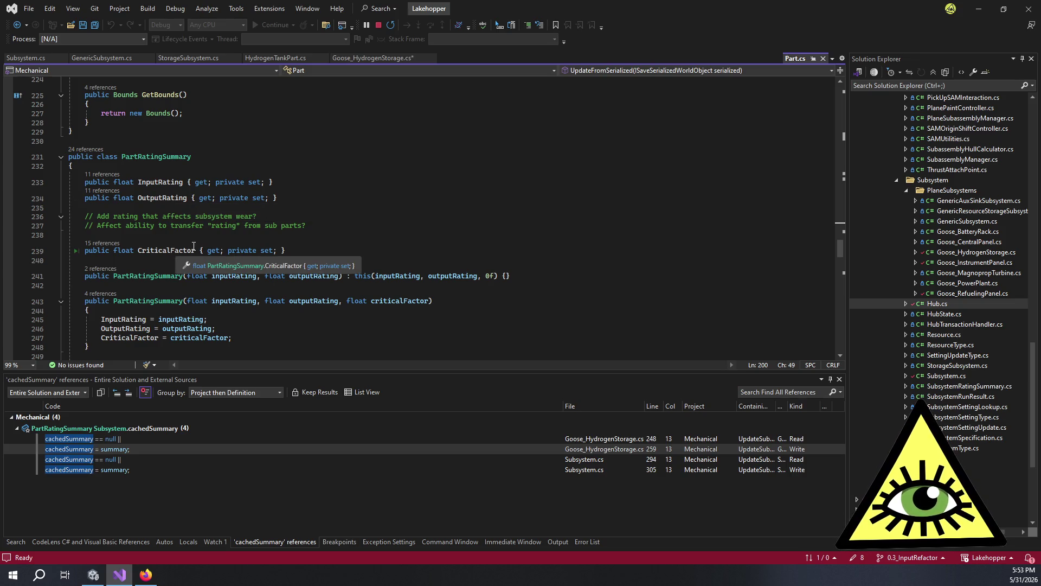
click(301, 249)
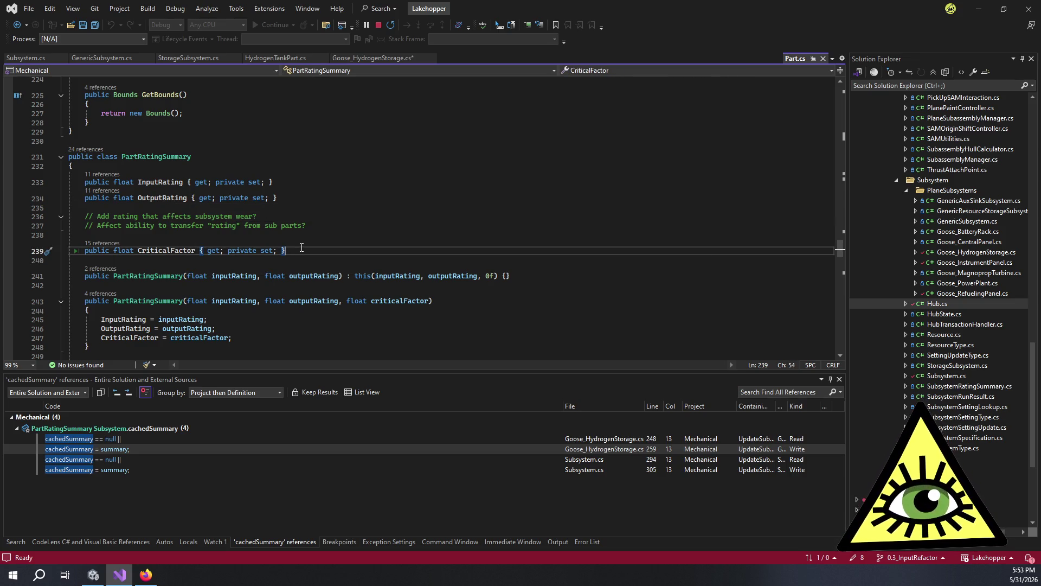
scroll(302, 248, down, 5)
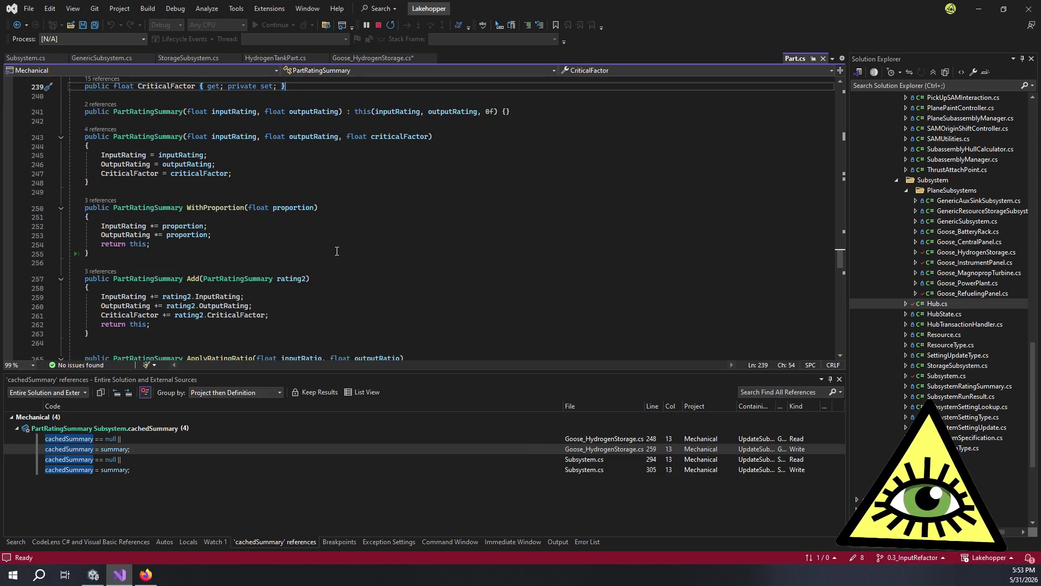
scroll(337, 251, down, 4)
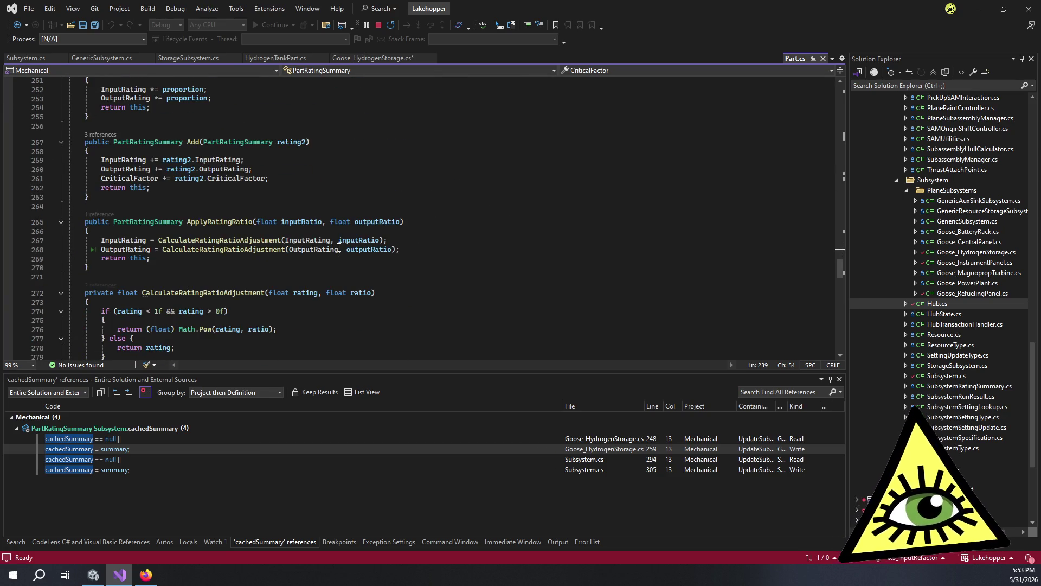
scroll(347, 265, down, 5)
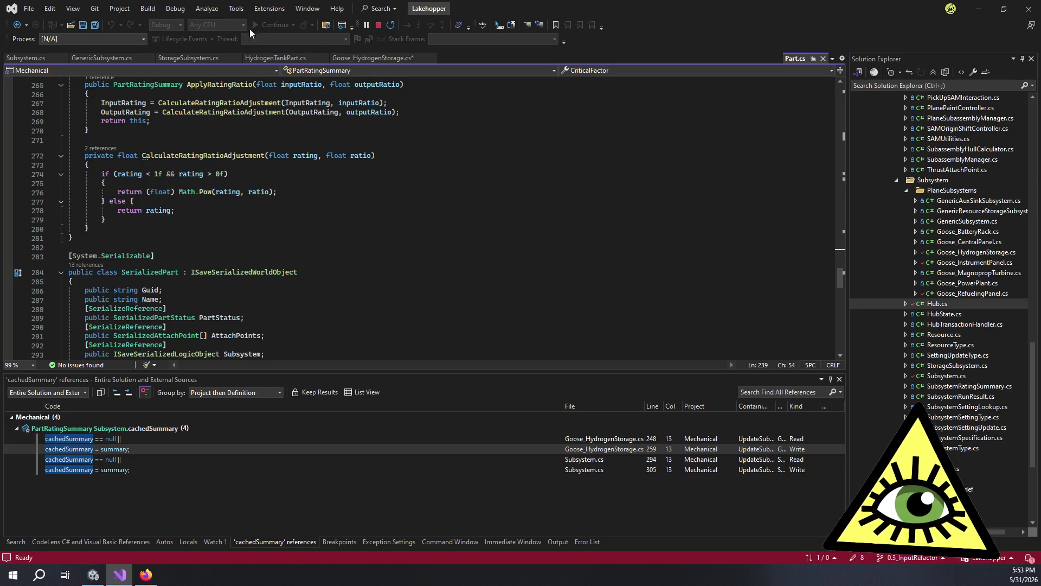
click(350, 58)
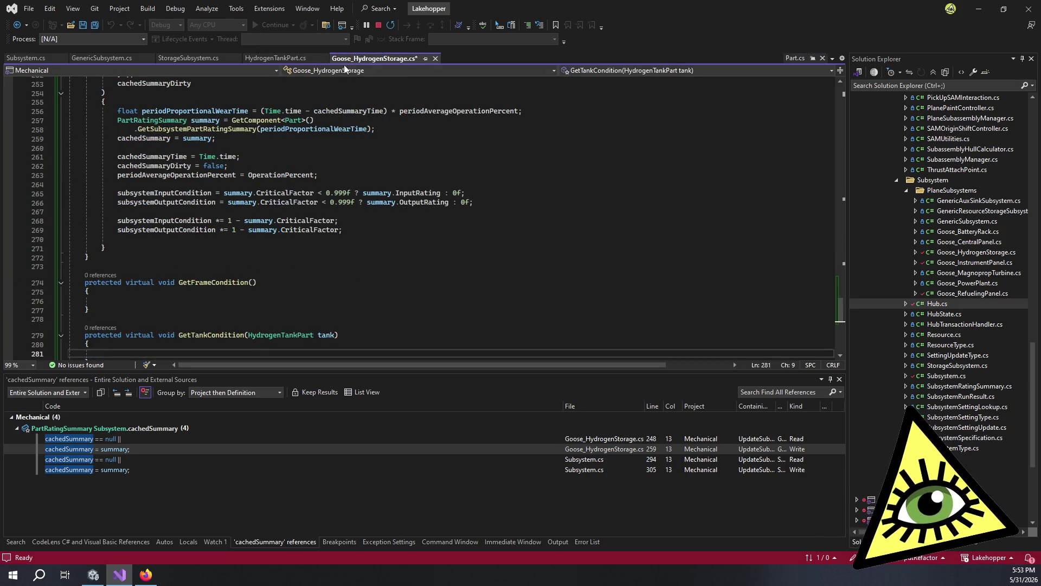
Step: Change GetTankCondition's return type to PartRatingSummary and begin typing return tank.GetSu
double_click(165, 334)
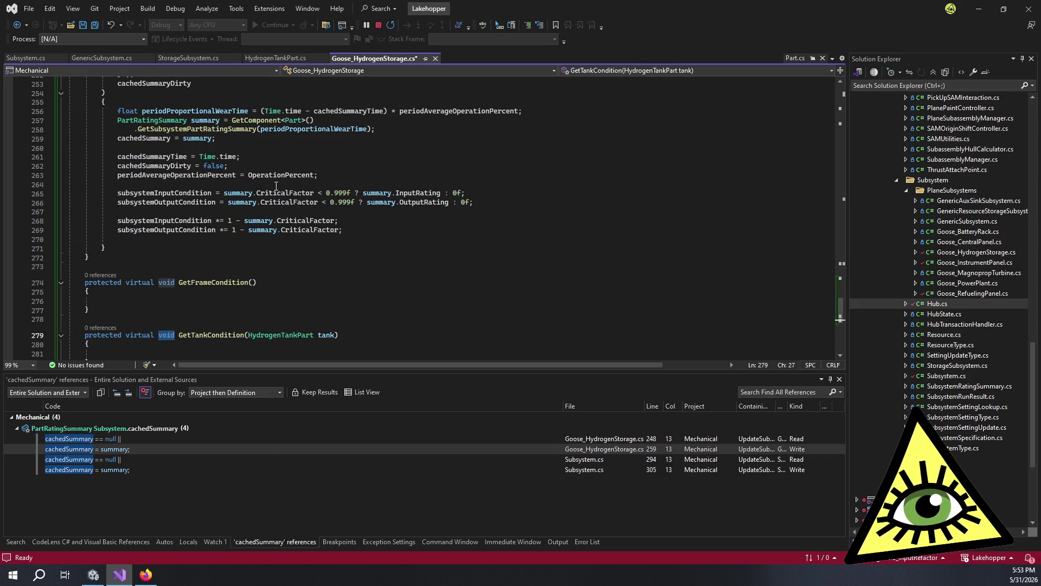
text(PartRatingSummary)
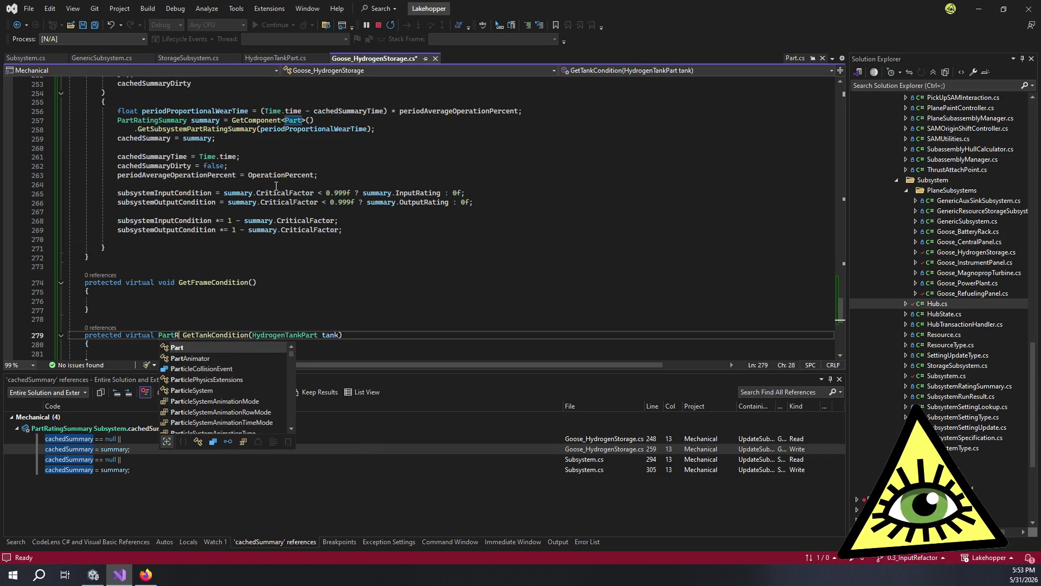
key(Down)
key(Down)
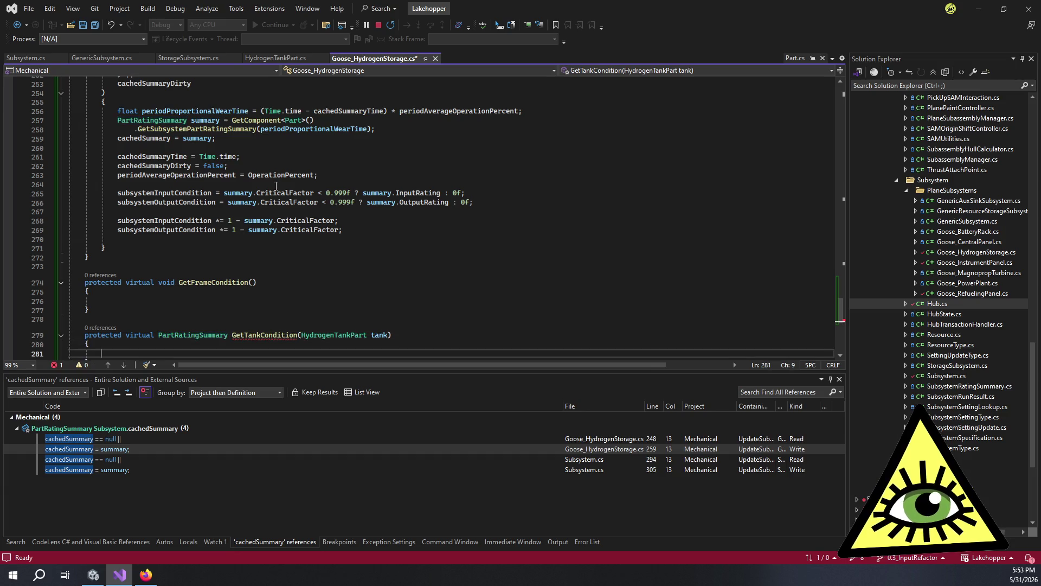
scroll(514, 161, down, 3)
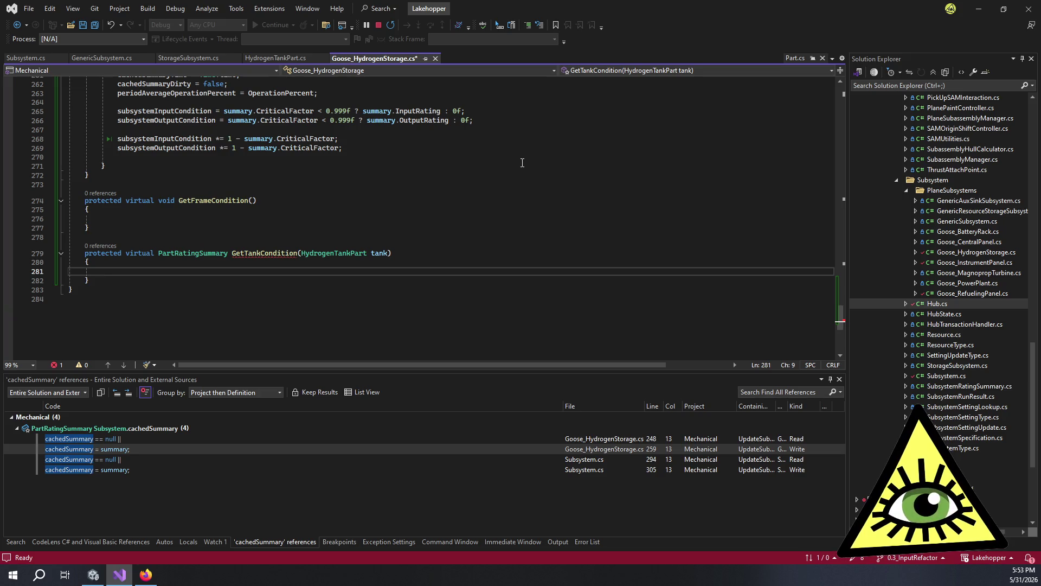
text(return ta)
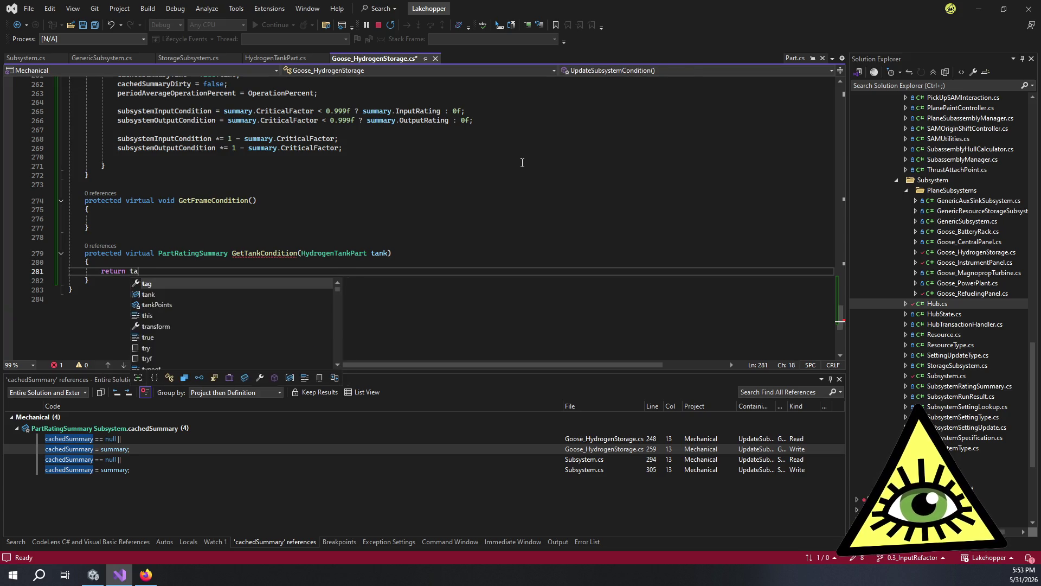
text(nk.)
scroll(564, 151, up, 3)
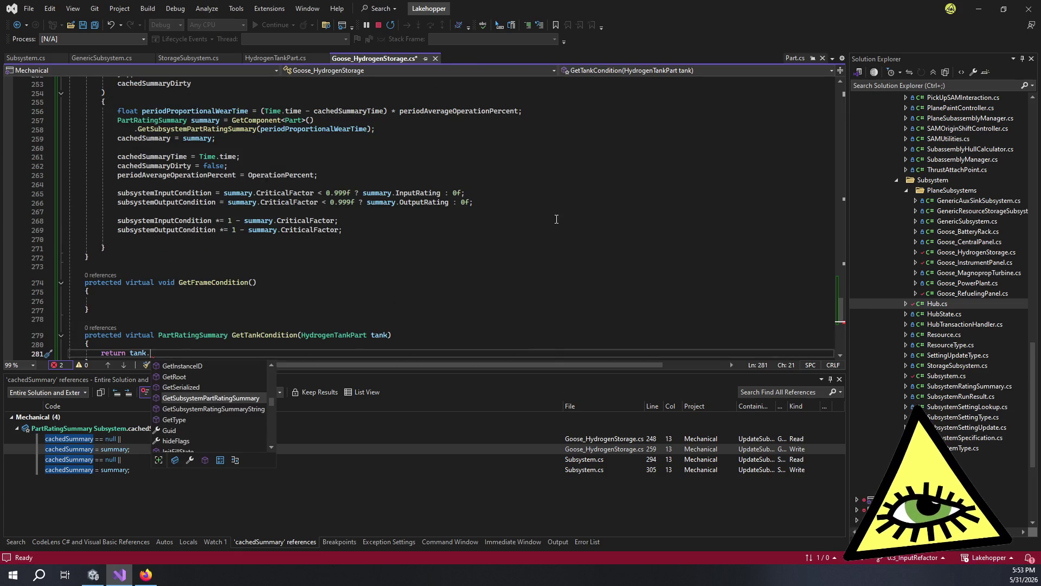
scroll(555, 222, down, 2)
text(GetSu)
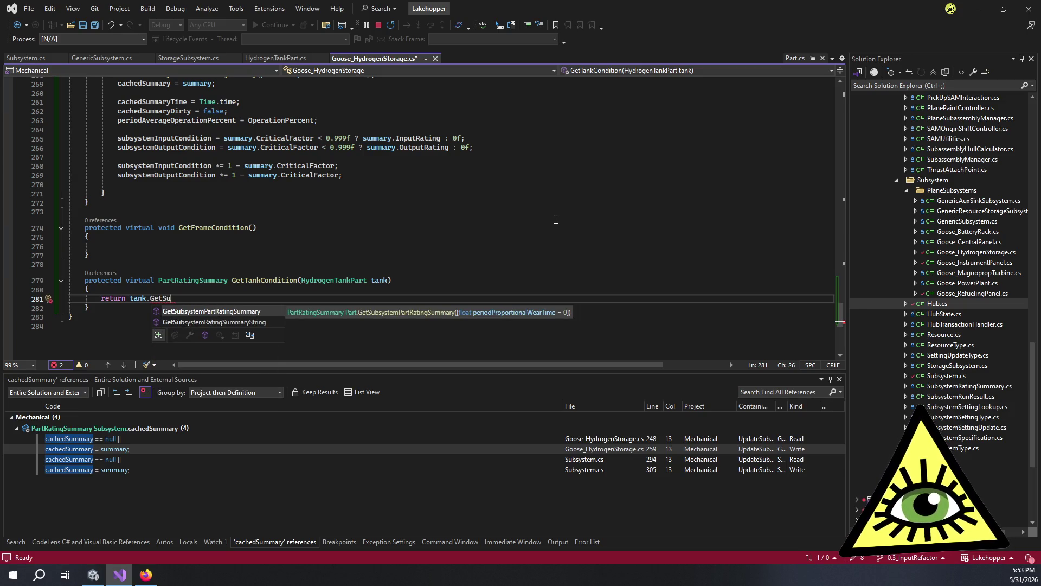
scroll(556, 219, up, 2)
Step: Look up GetPartRatingSummary via Part.cs, rework the call toward tank.GetPartRatingSummary, then open HydrogenTankPart.cs
double_click(207, 128)
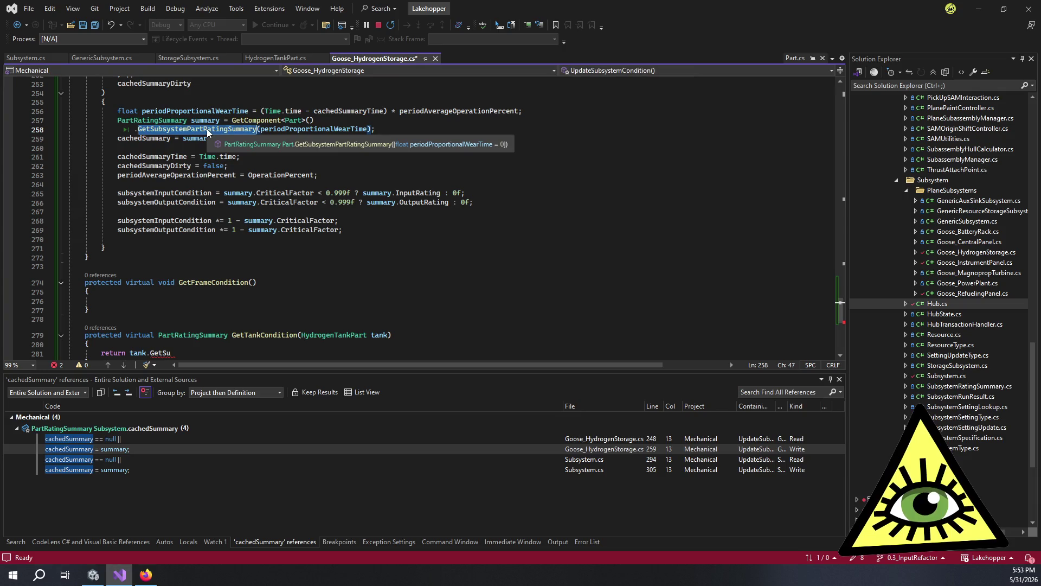
key(F12)
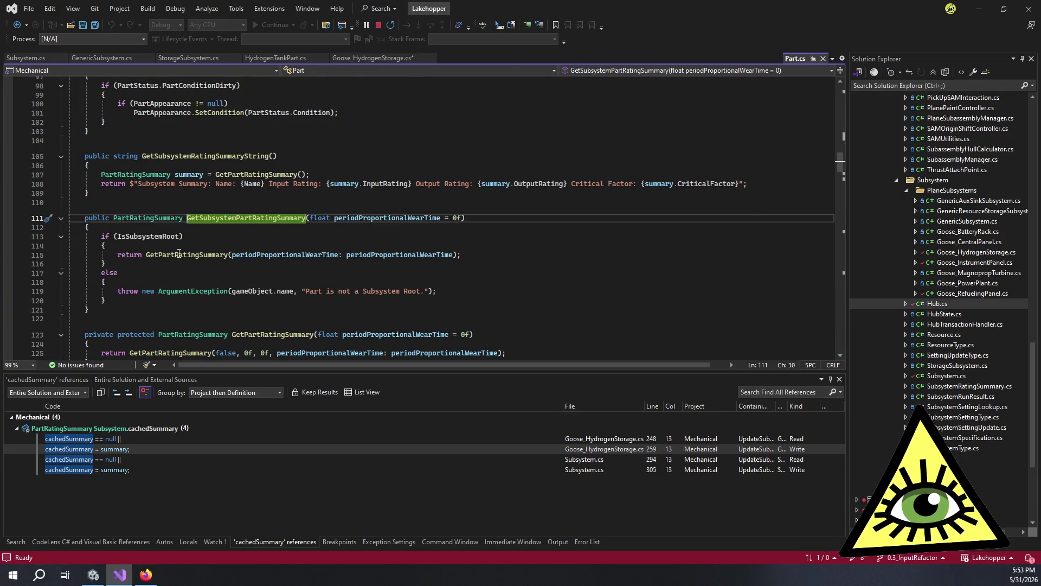
double_click(178, 253)
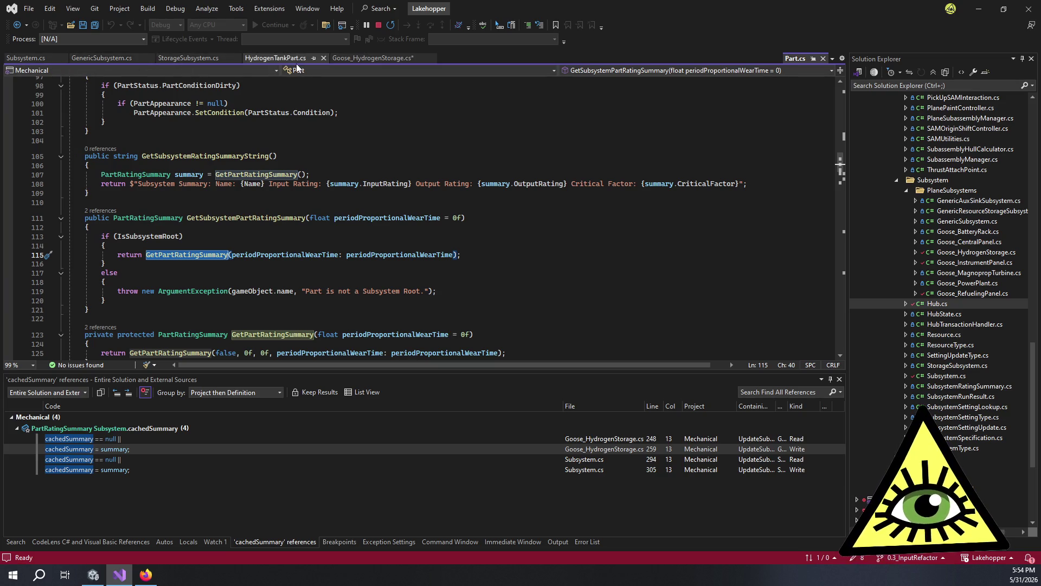
click(379, 55)
scroll(212, 325, down, 1)
click(212, 332)
click(212, 329)
key(BackSpace)
key(BackSpace)
text(Par)
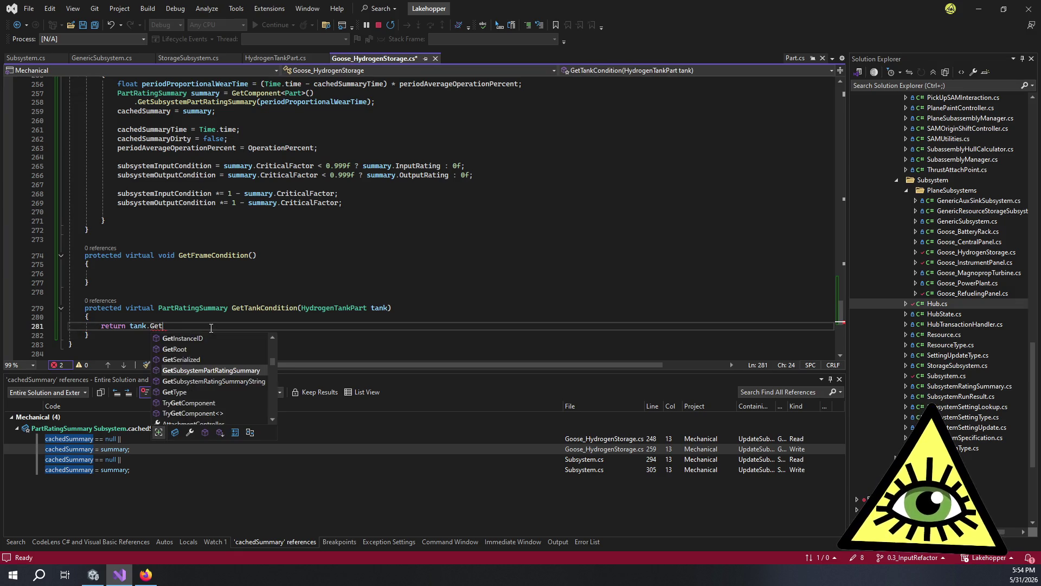
text(tRating)
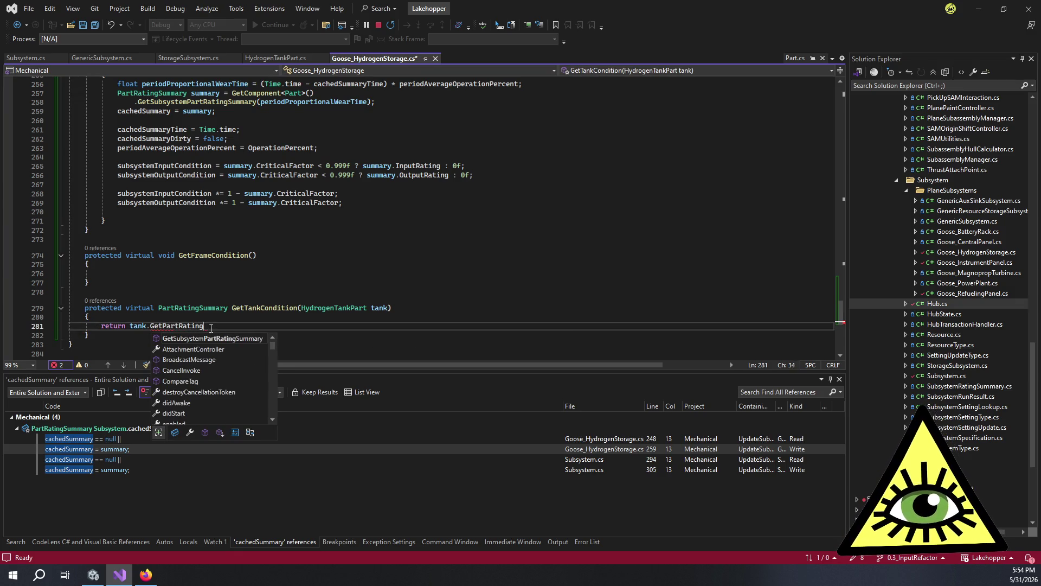
text(Summary)
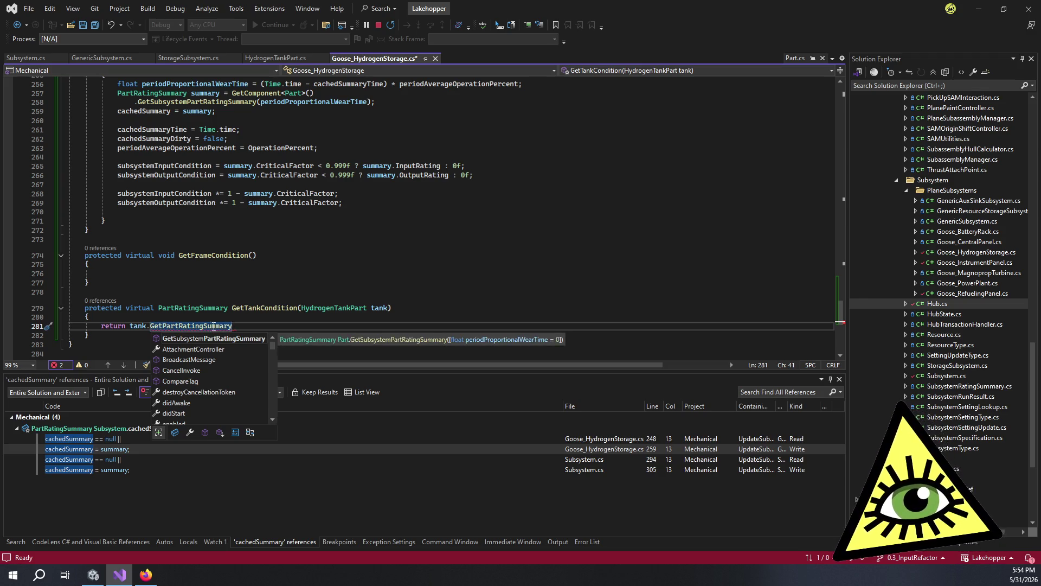
click(274, 58)
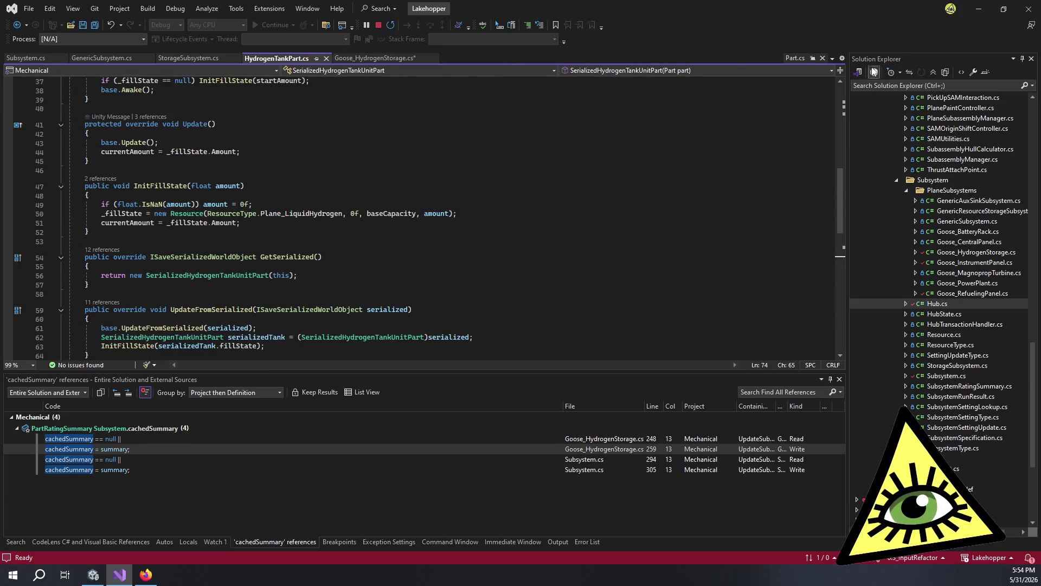
Step: Make the GetPartRatingSummary(float periodProportionalWearTime) overload internal protected and save Part.cs
click(812, 58)
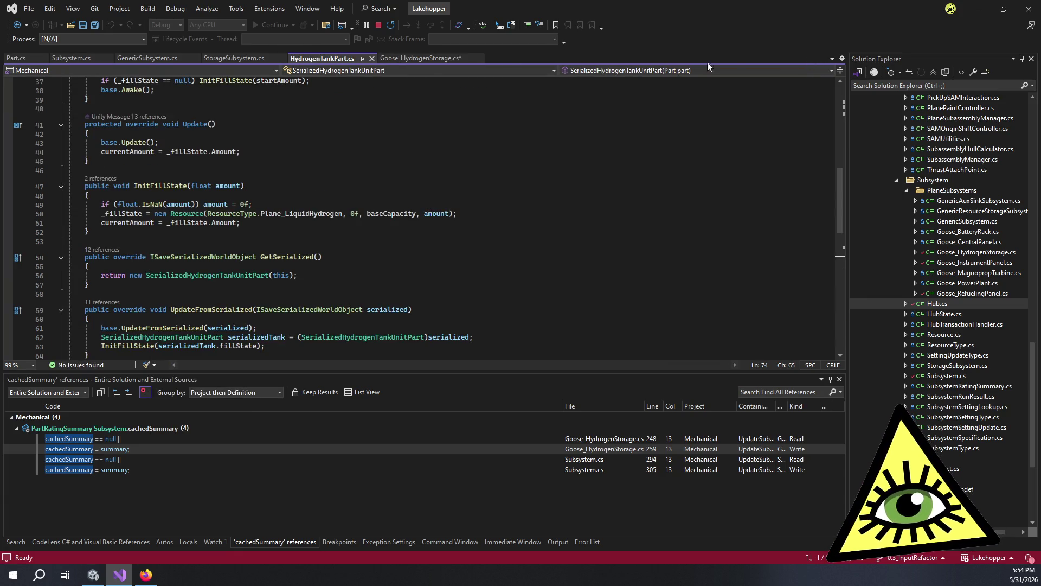
click(12, 59)
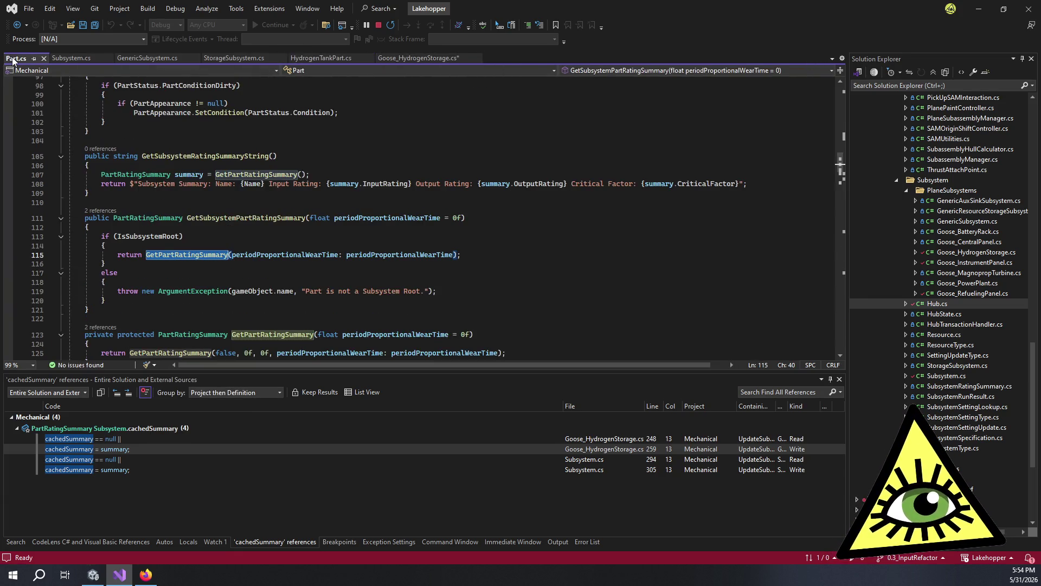
click(274, 229)
click(179, 255)
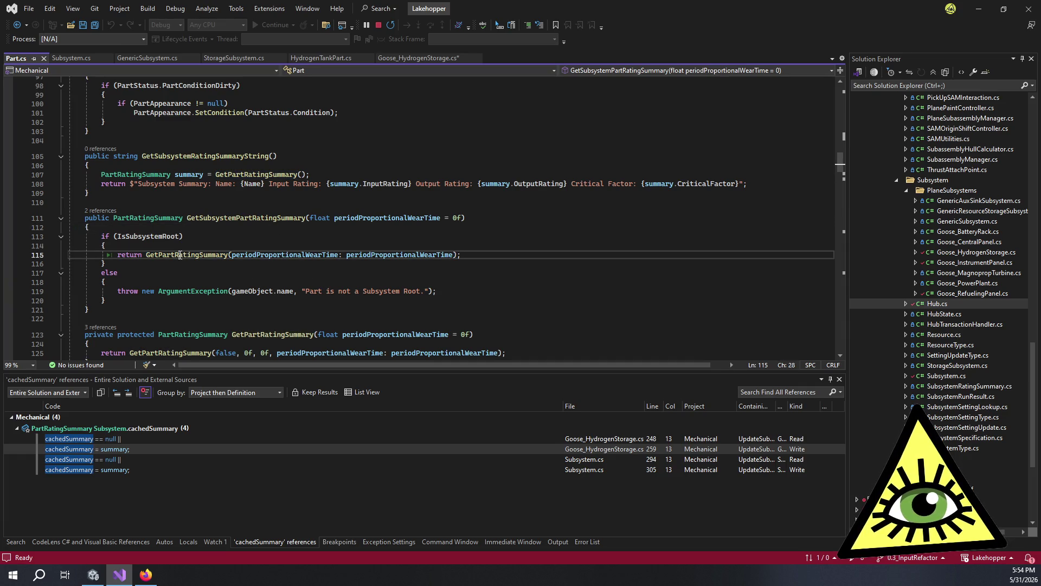
scroll(283, 241, down, 3)
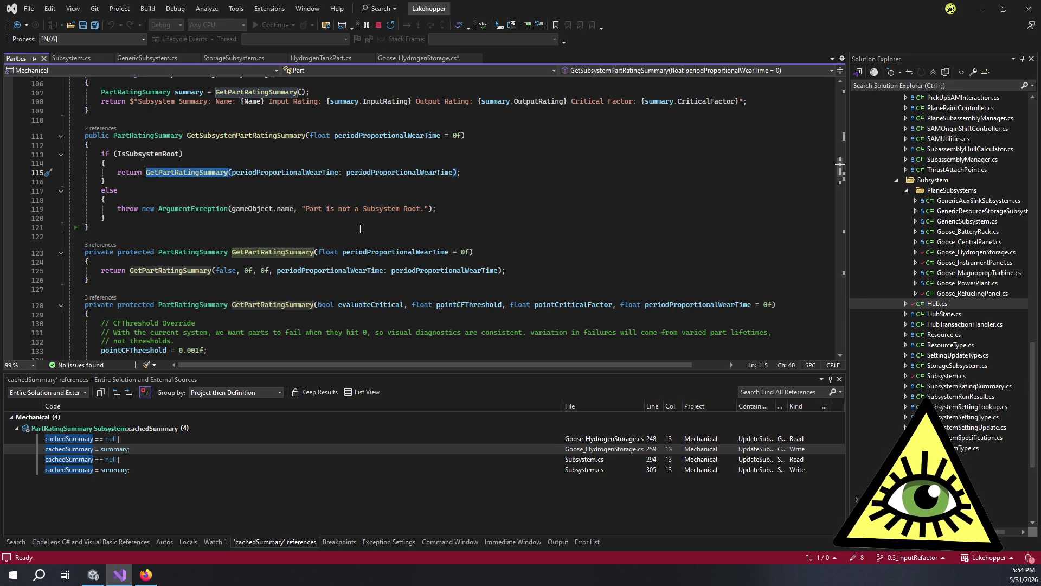
click(116, 253)
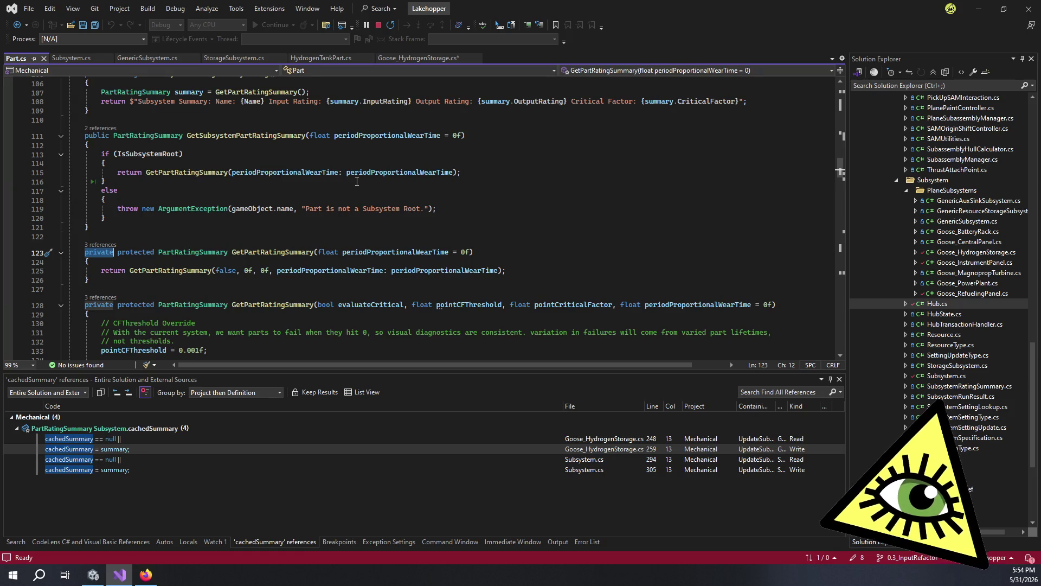
text(internal)
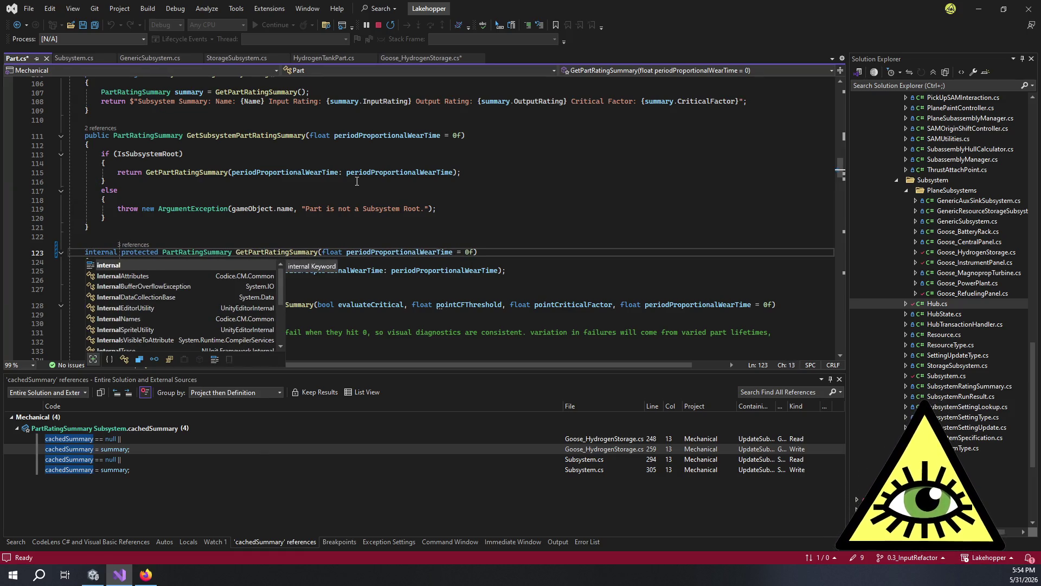
click(367, 187)
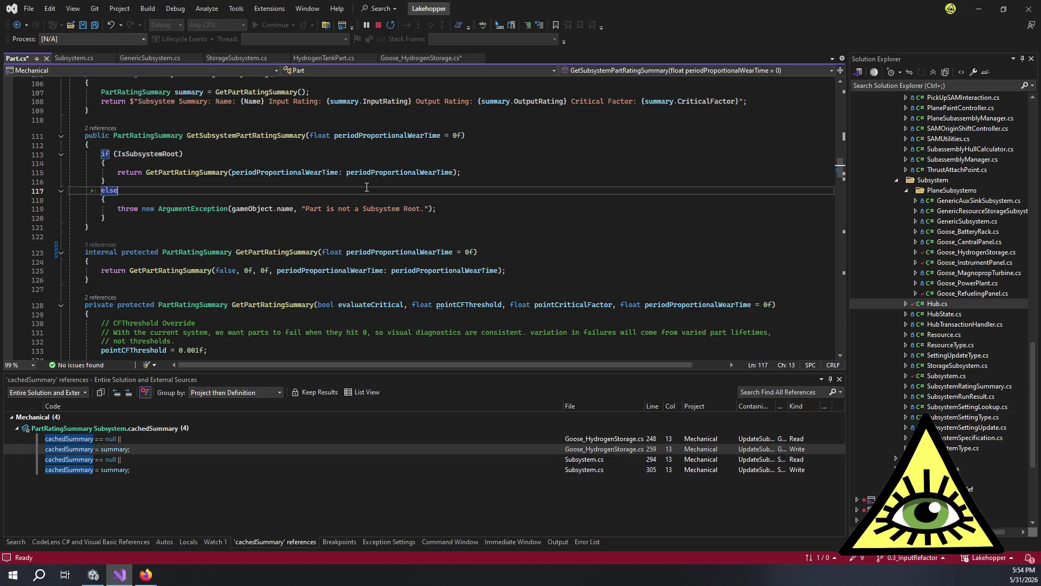
key(ctrl+s)
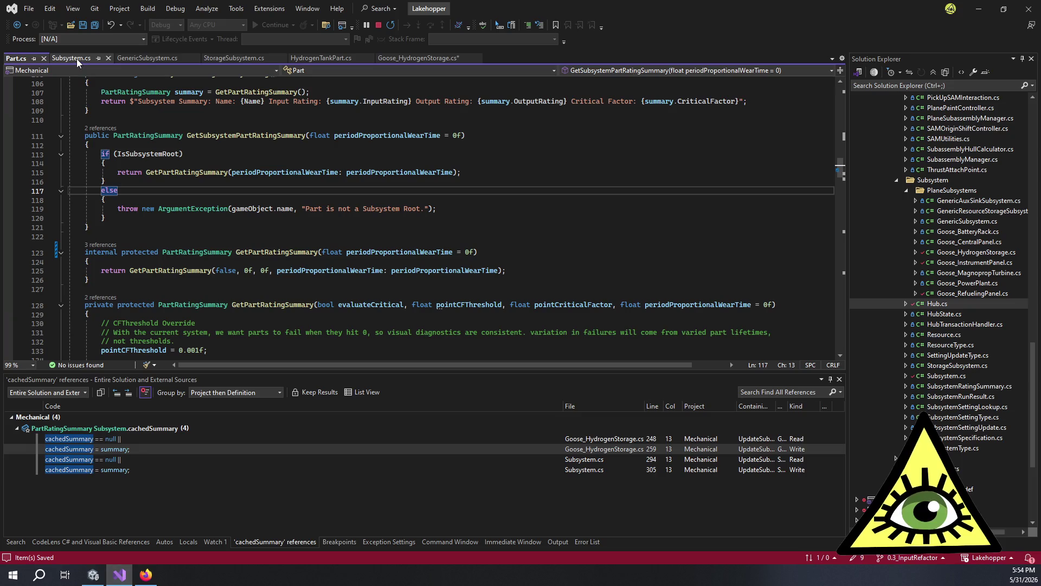
click(418, 58)
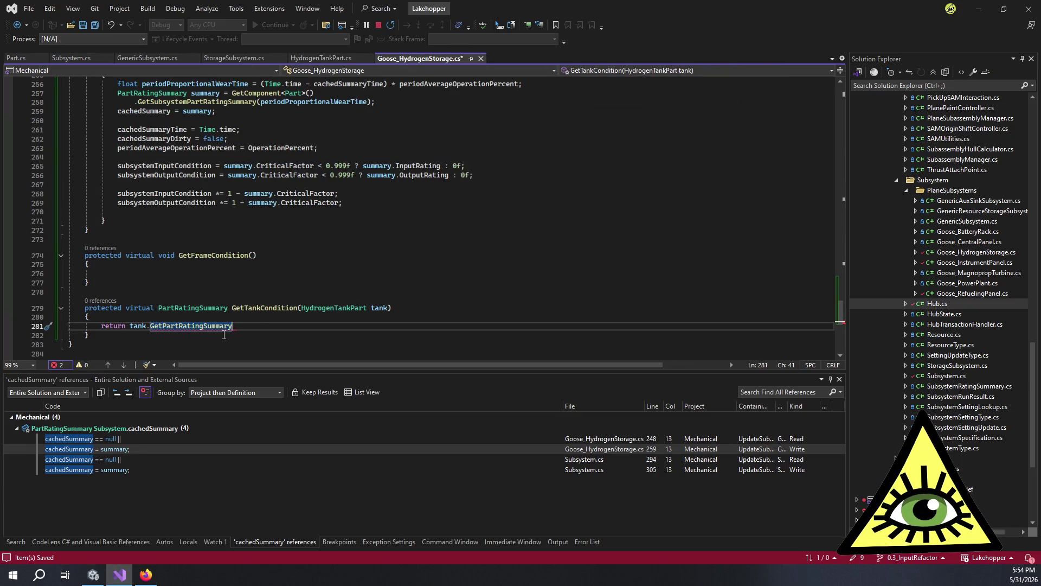
Step: Finish line 281 as return tank.GetPartRatingSummary(); using the IntelliSense completion
text(())
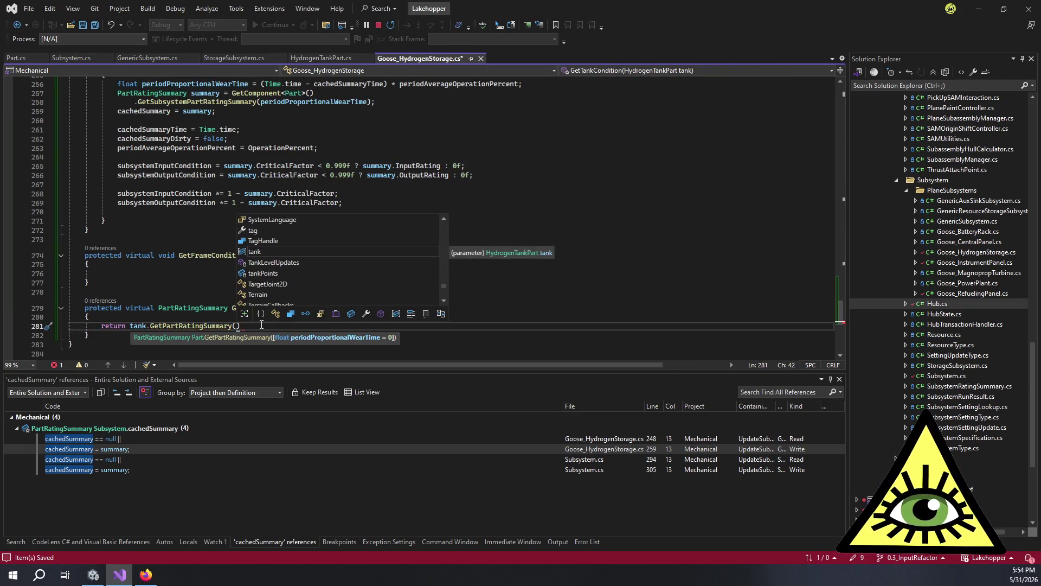
key(ctrl+BackSpace)
text(GetP)
key(Tab)
text(())
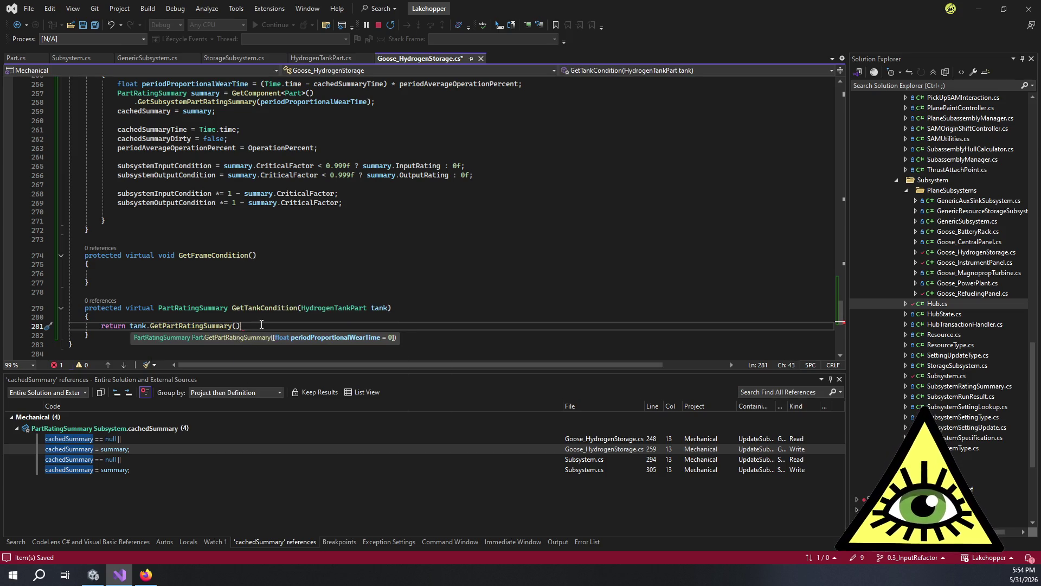
text(;)
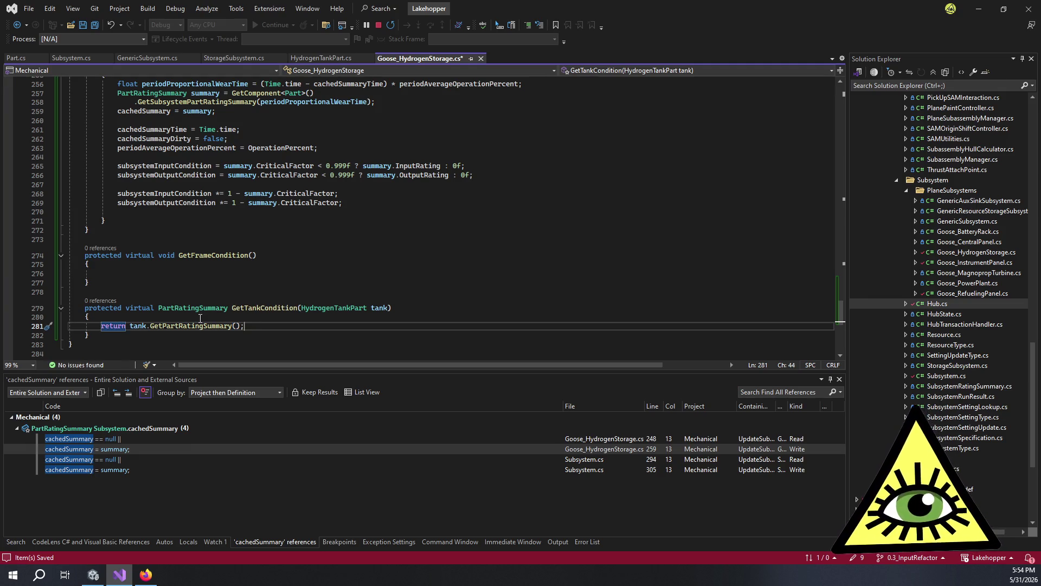
mouse_move(206, 323)
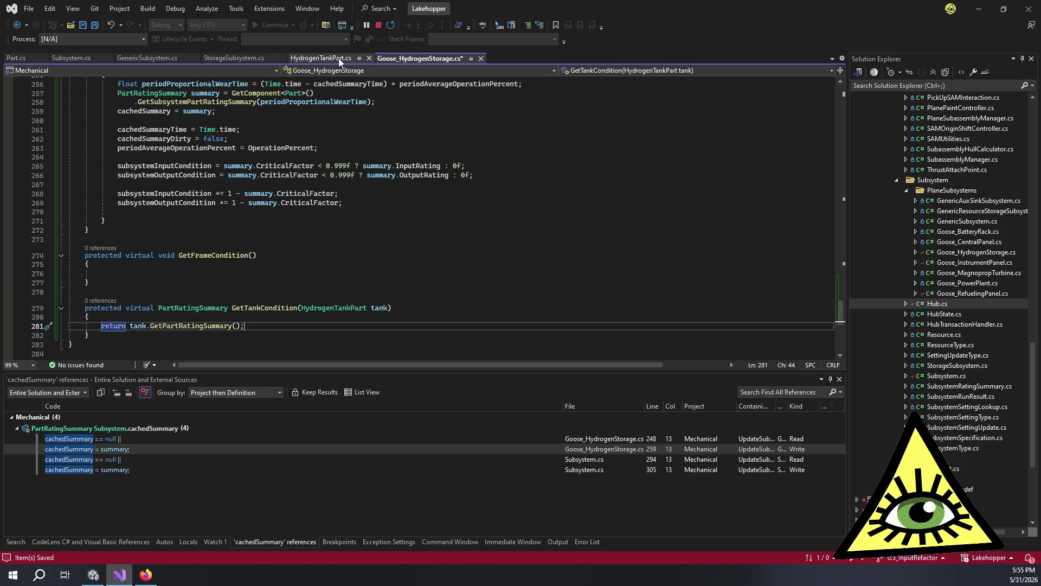
Step: Jump to the private GetPartRatingSummary overload in Part.cs and read through its attached-parts loop
ctrl+click(205, 327)
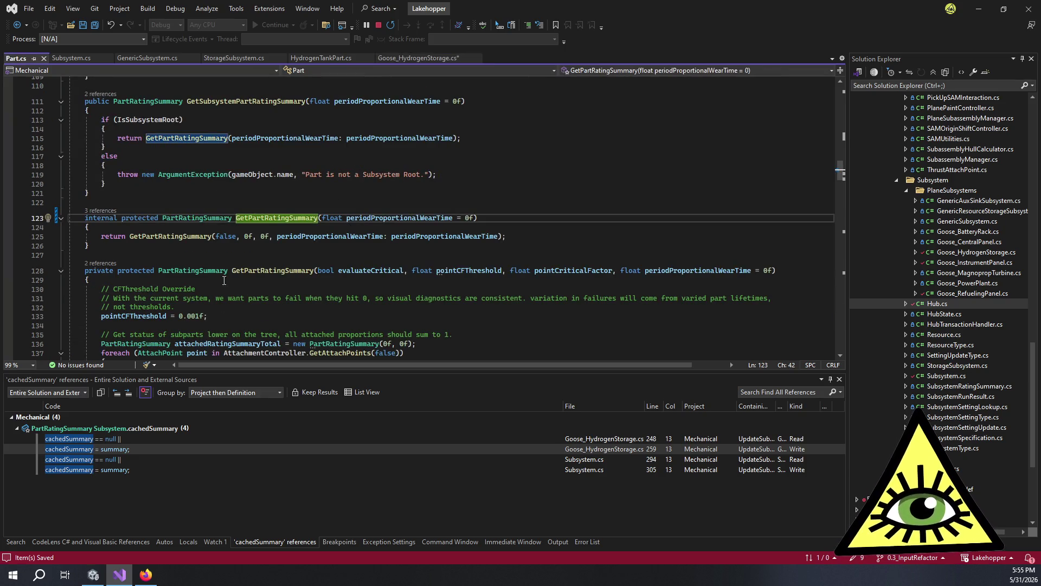
ctrl+click(173, 236)
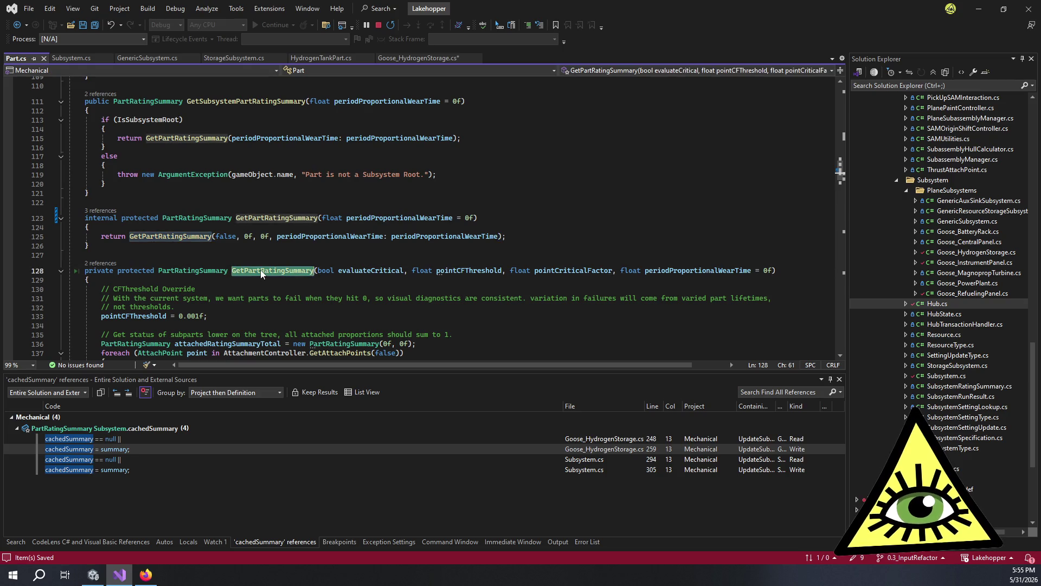
scroll(260, 269, down, 3)
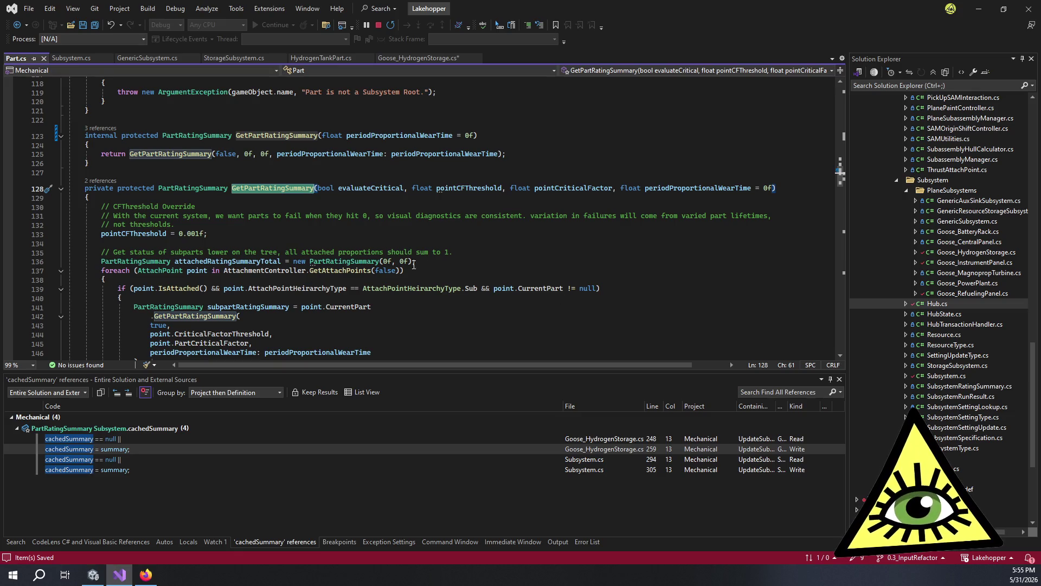
scroll(322, 284, down, 2)
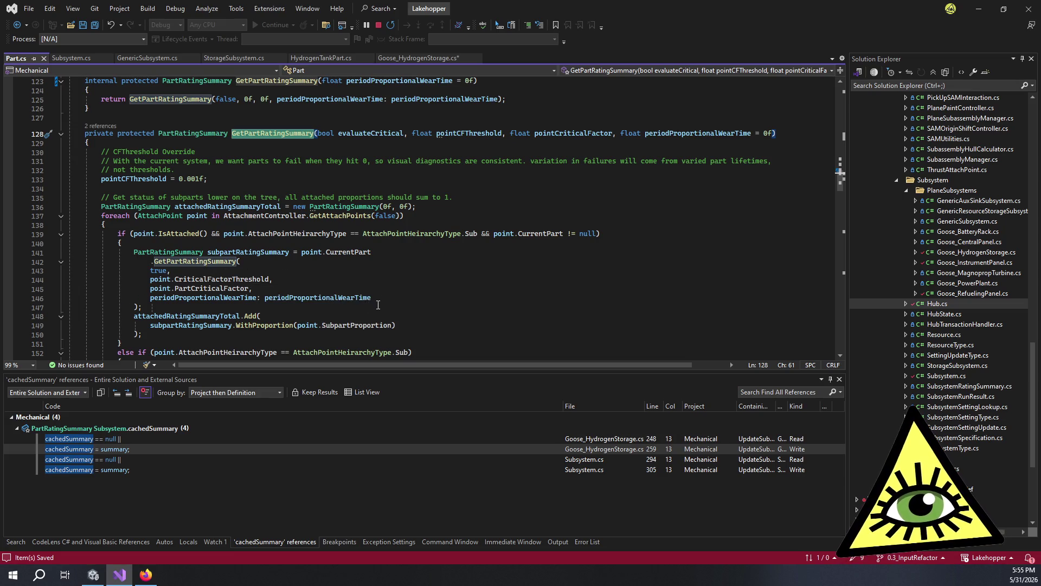
scroll(374, 308, down, 2)
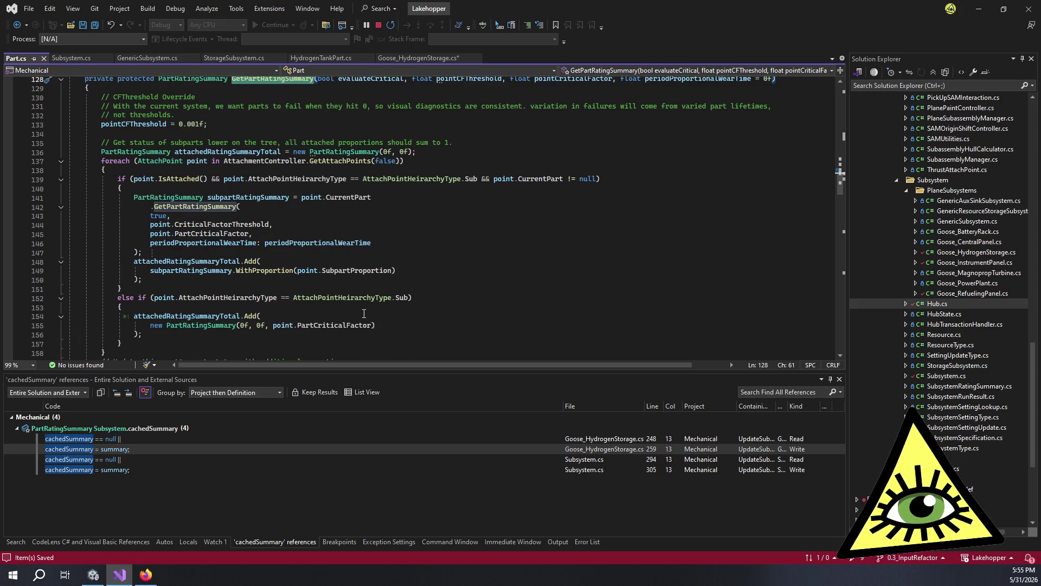
scroll(364, 314, down, 3)
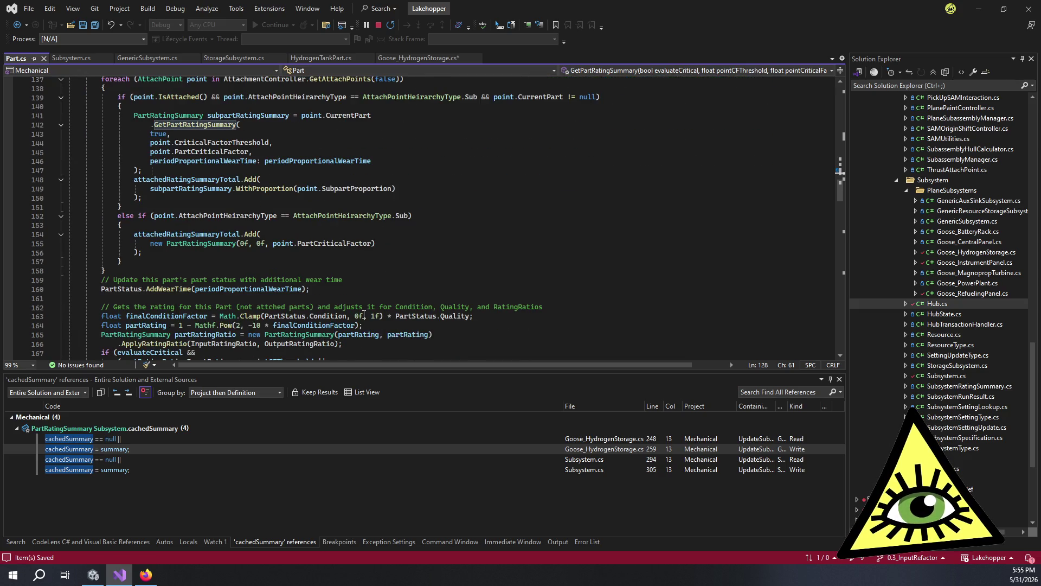
click(213, 254)
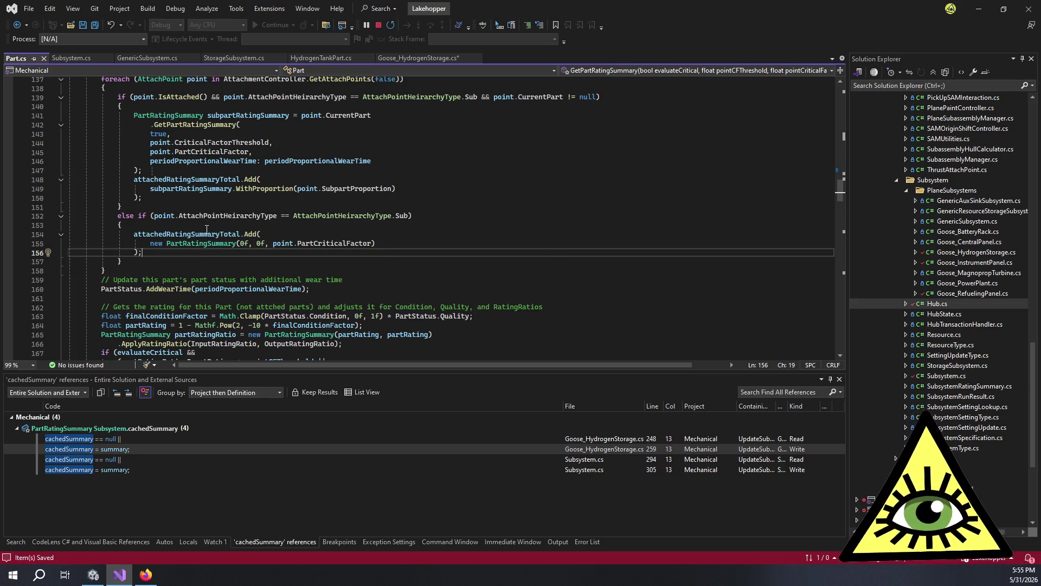
Step: Continue reviewing the method past the AddWearTime line 160 down to line 172
scroll(201, 256, up, 3)
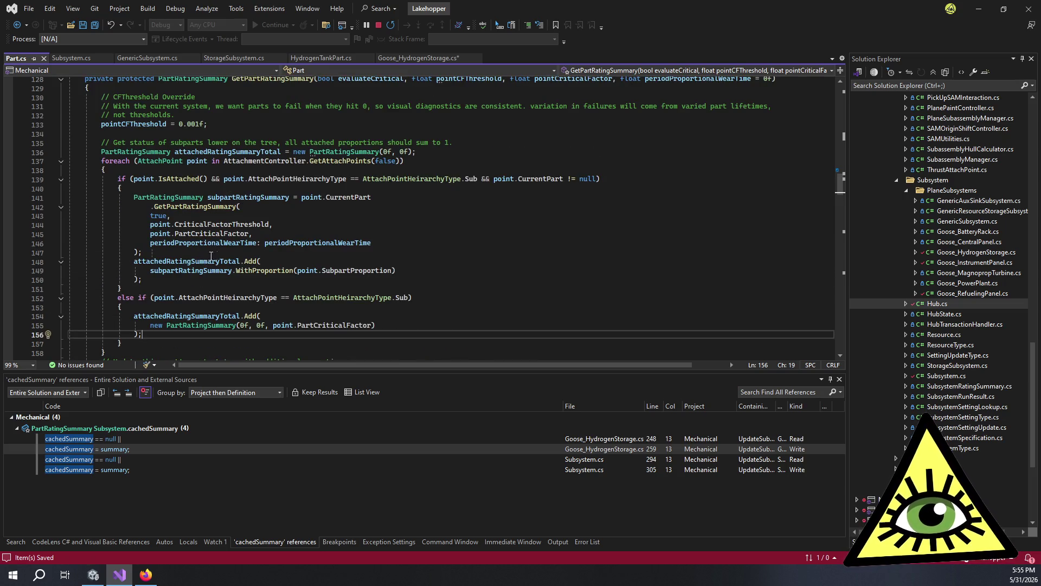
scroll(432, 241, down, 3)
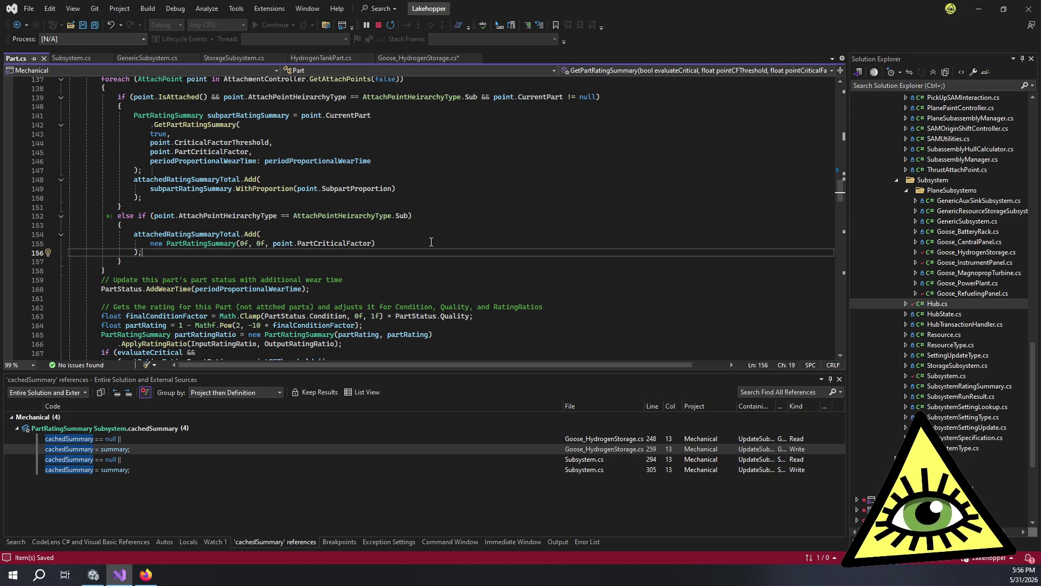
scroll(429, 258, down, 2)
click(330, 235)
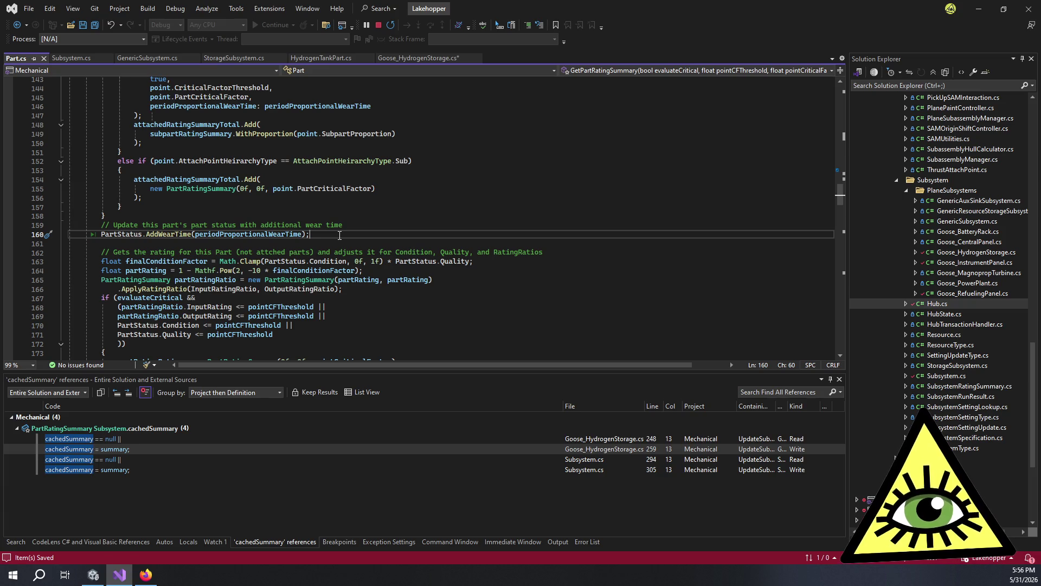
scroll(339, 235, down, 3)
scroll(341, 236, up, 7)
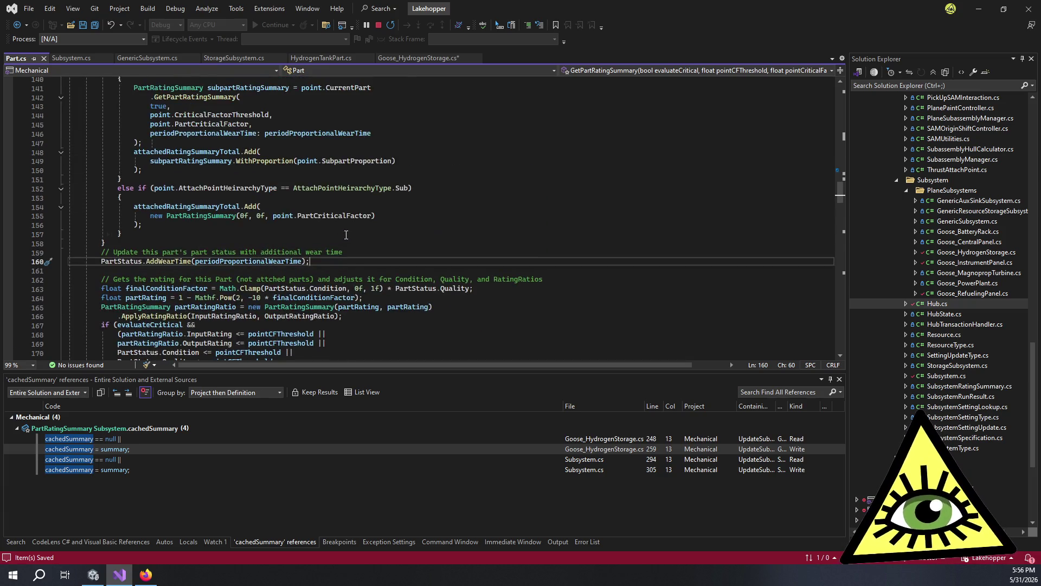
scroll(352, 238, down, 5)
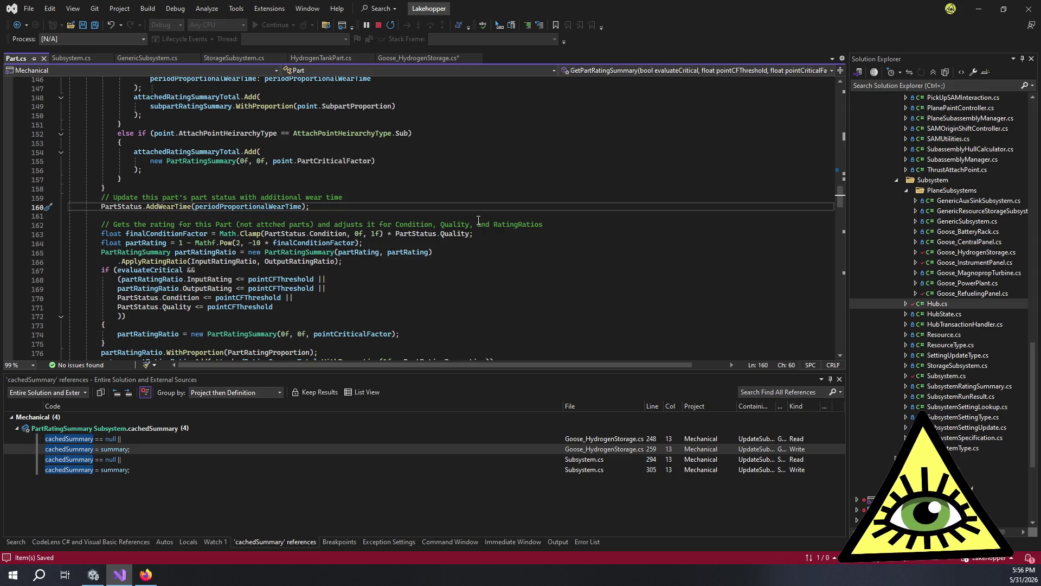
scroll(313, 240, down, 3)
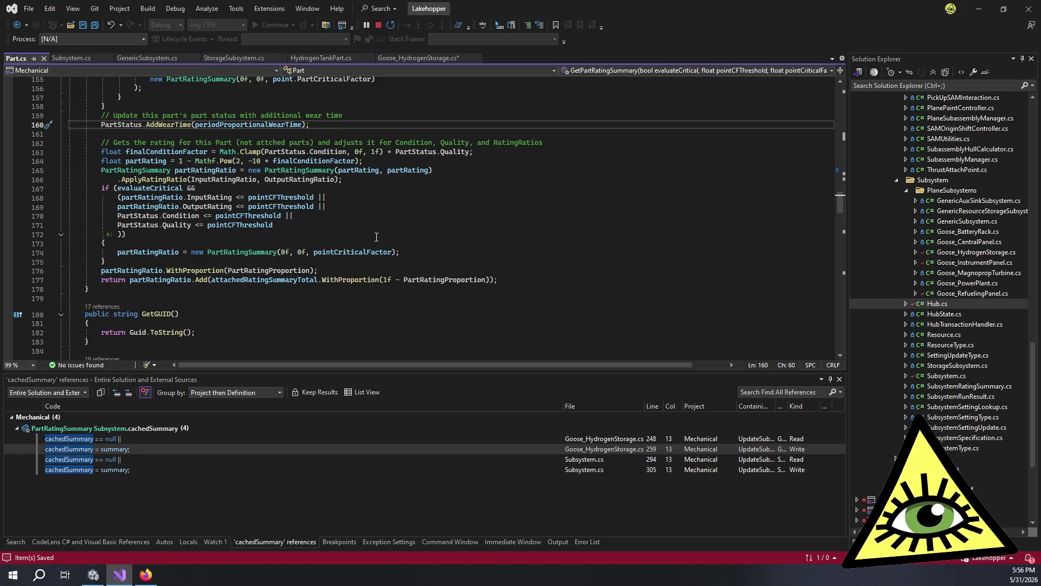
scroll(376, 239, down, 4)
scroll(377, 239, up, 4)
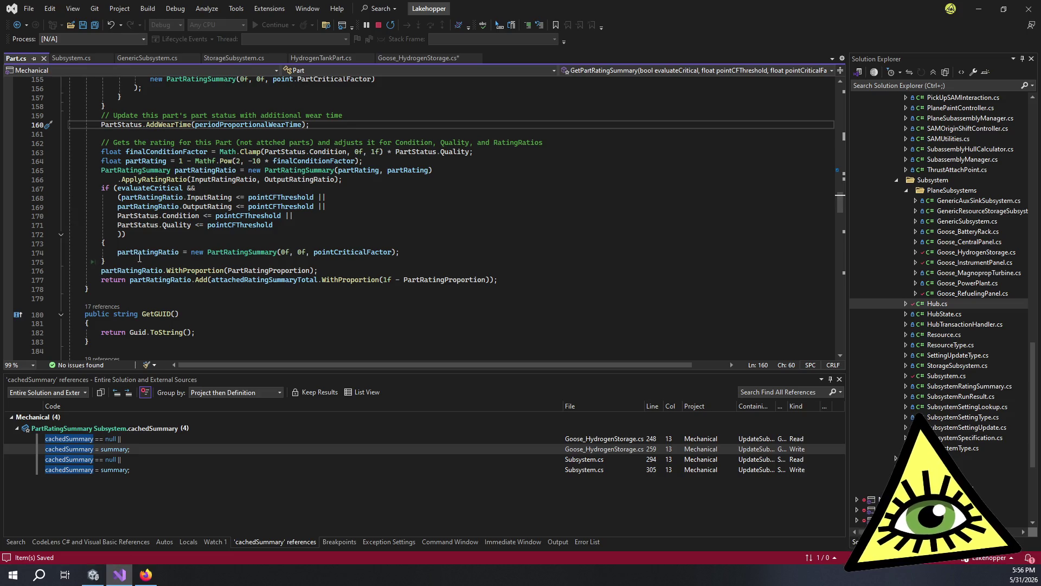
click(249, 238)
click(249, 244)
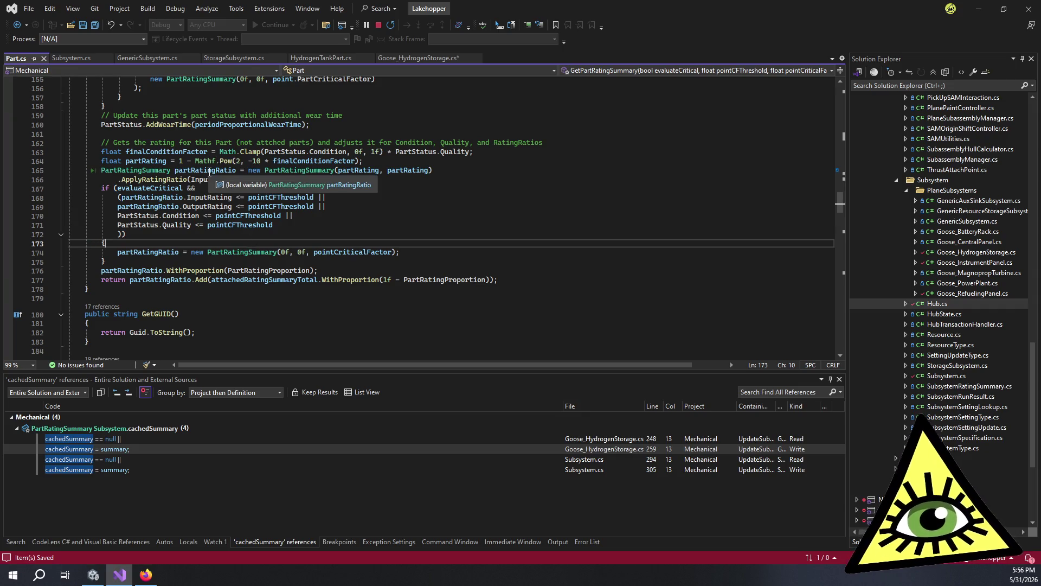
click(350, 171)
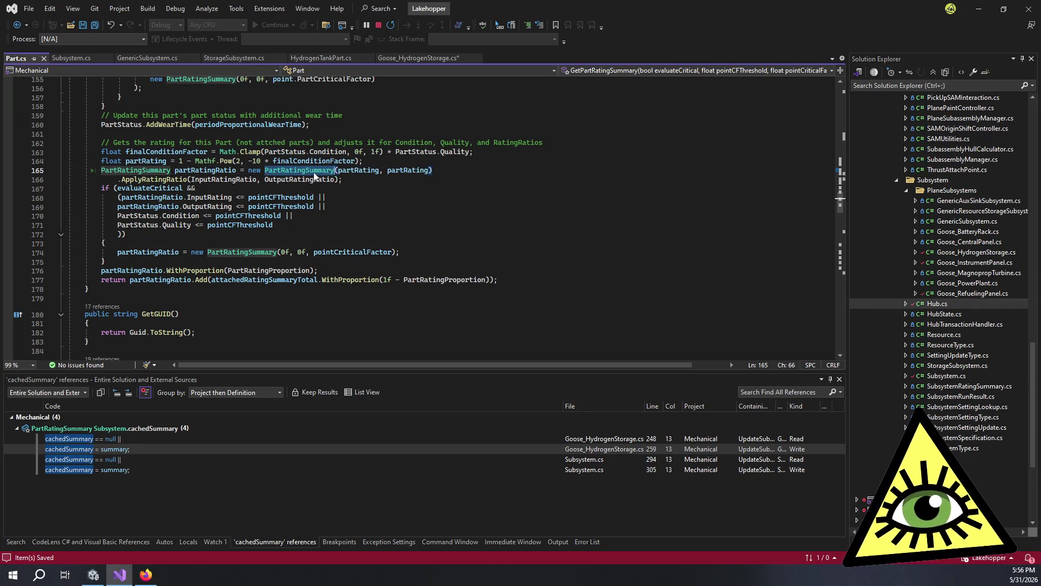
click(351, 170)
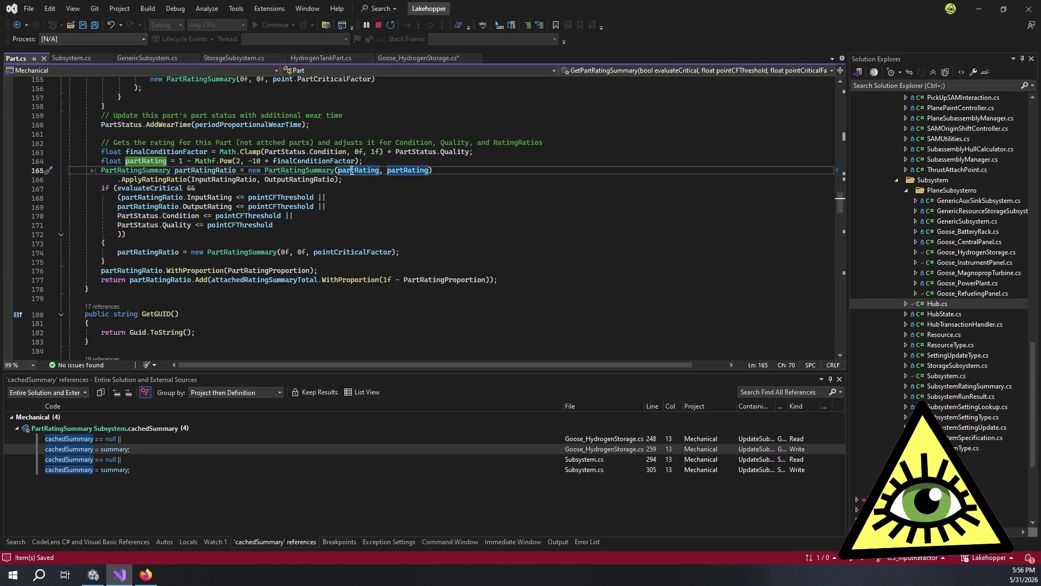
click(377, 170)
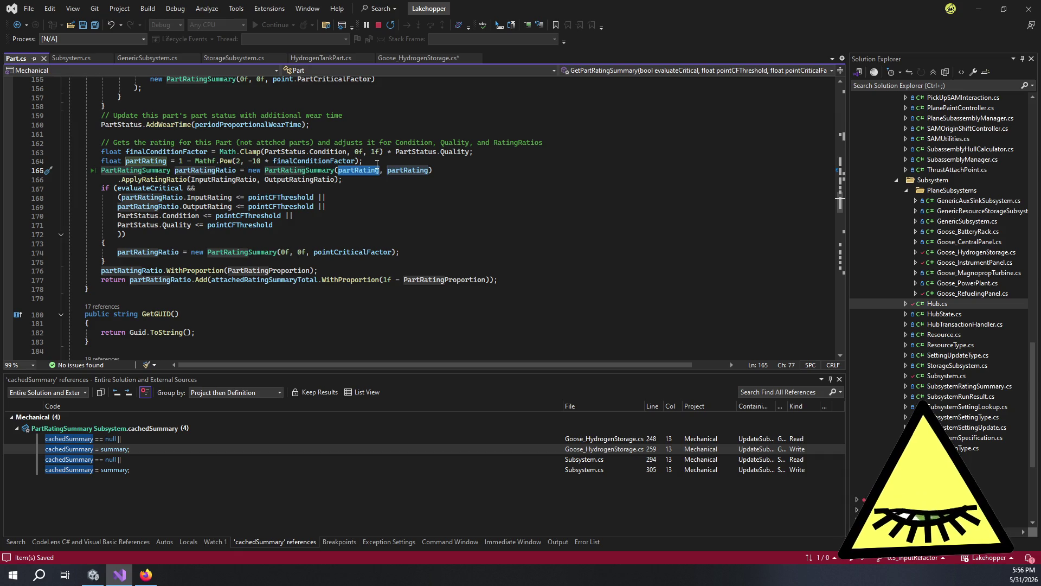
key(Down)
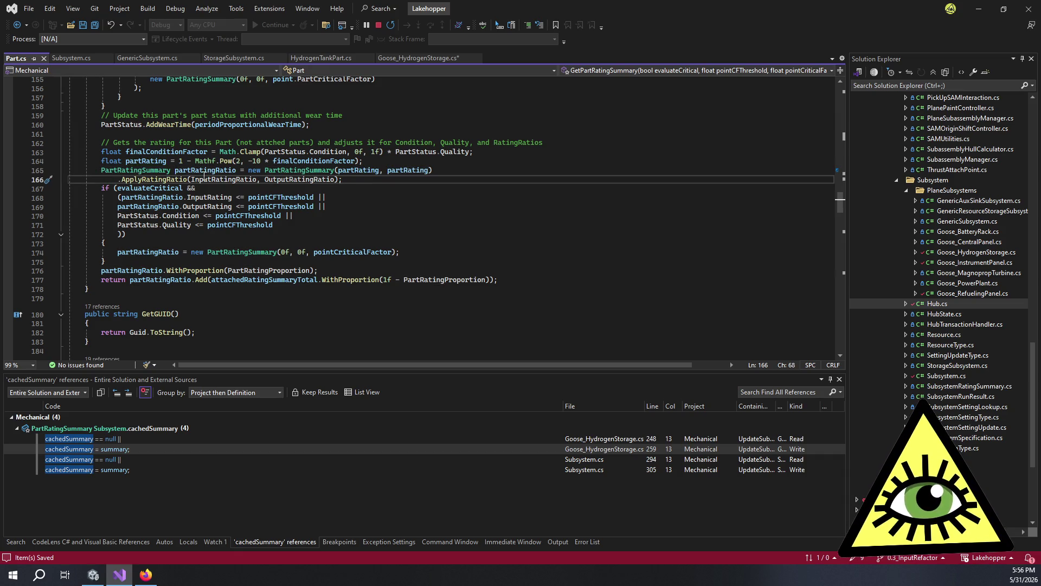
double_click(205, 171)
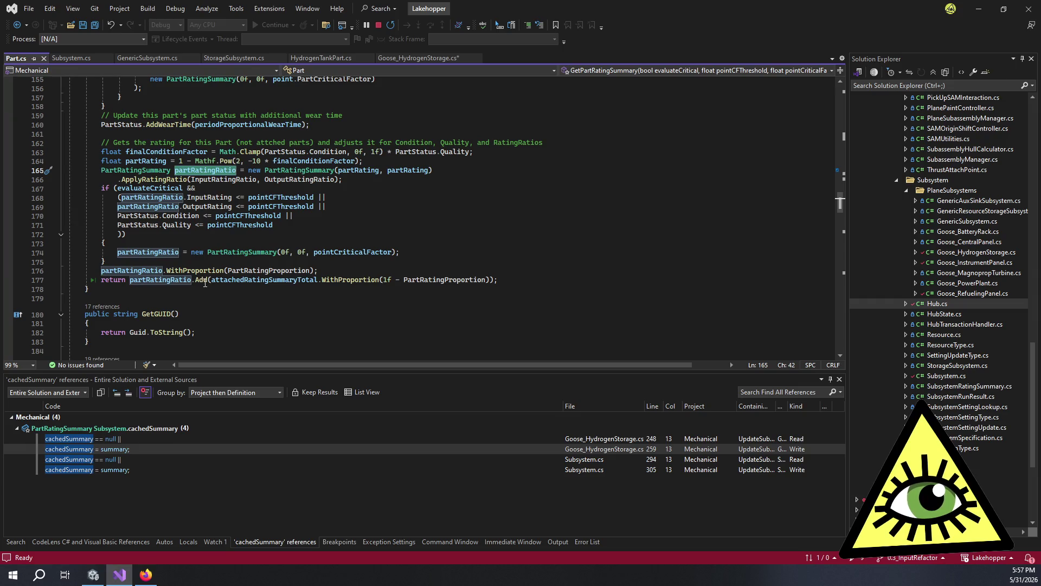
click(159, 244)
click(183, 261)
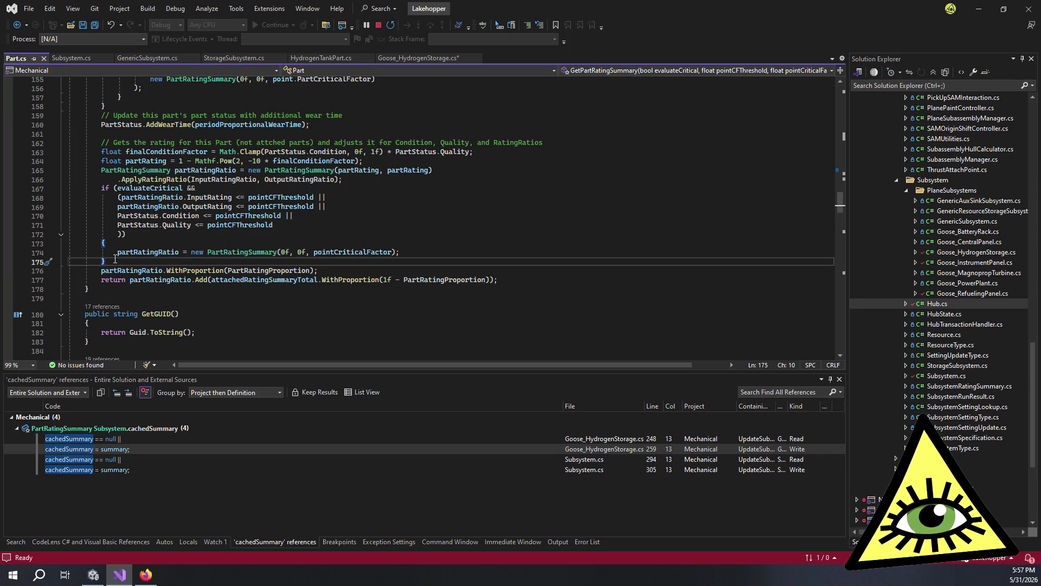
mouse_move(114, 262)
mouse_down()
mouse_move(54, 212)
mouse_move(15, 155)
mouse_up()
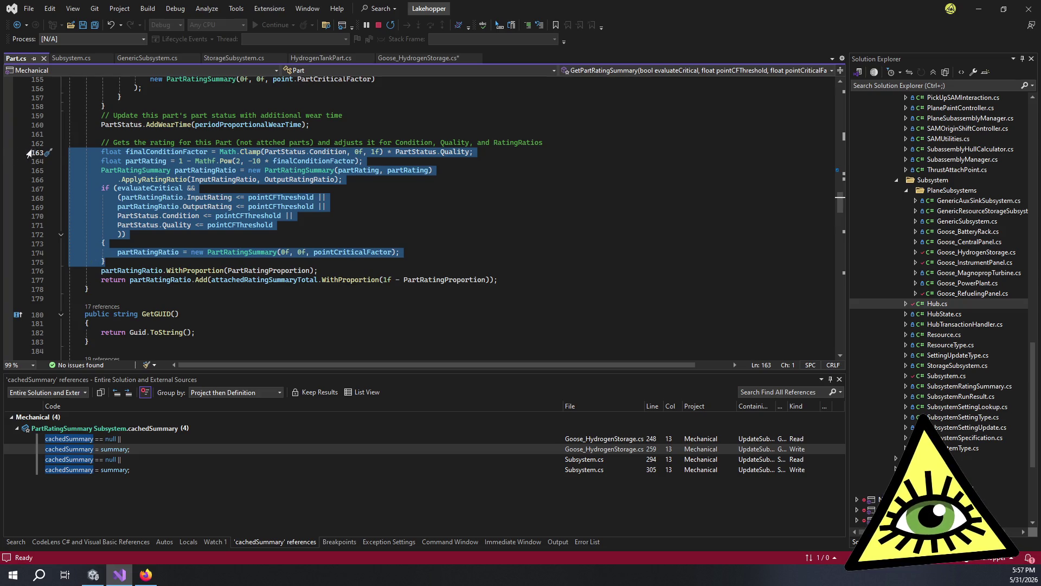
Step: Below GetPartRatingSummary, declare internal protected PartRatingSummary GetIndividualPartRating() with an opening brace
scroll(247, 141, down, 1)
drag(89, 262, 122, 256)
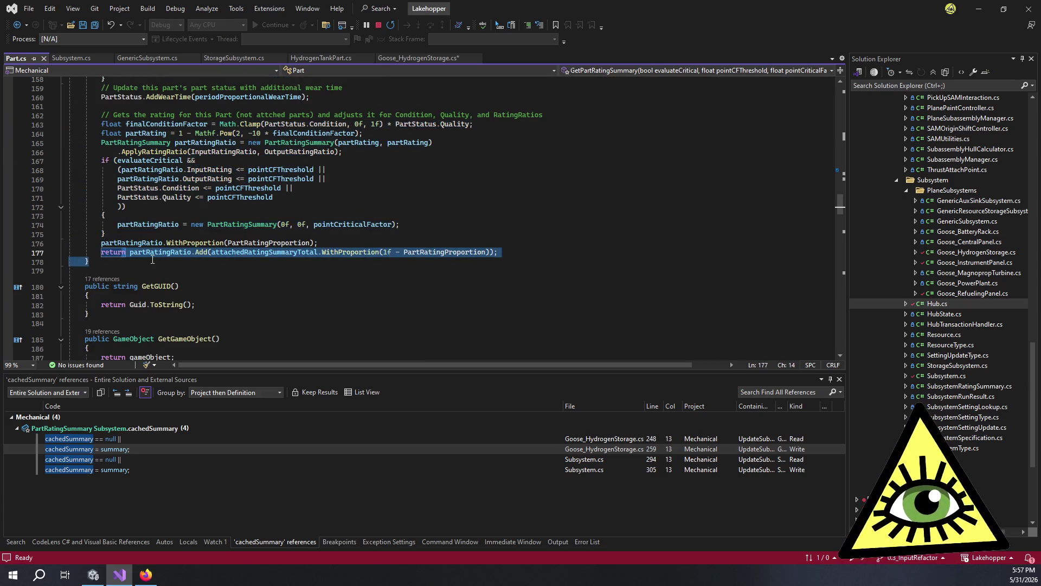
click(152, 262)
key(Return)
key(Return)
text(internal )
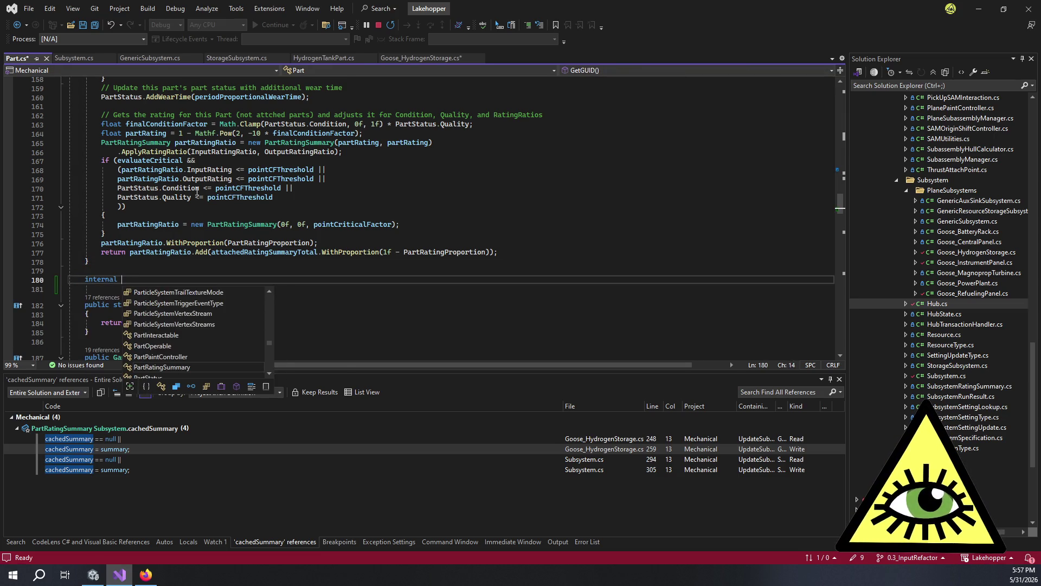
text(protected )
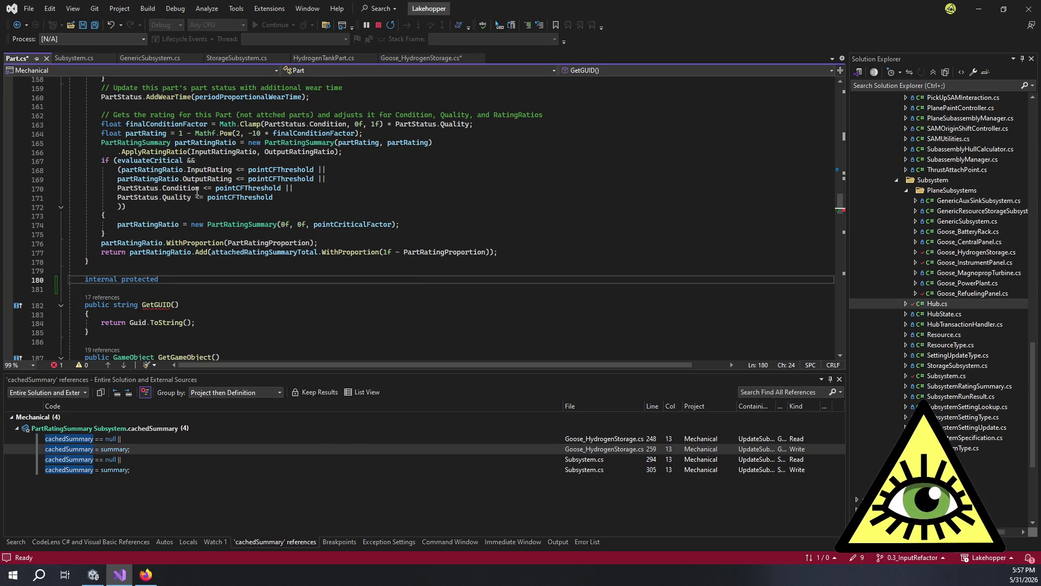
text(PartRatingR)
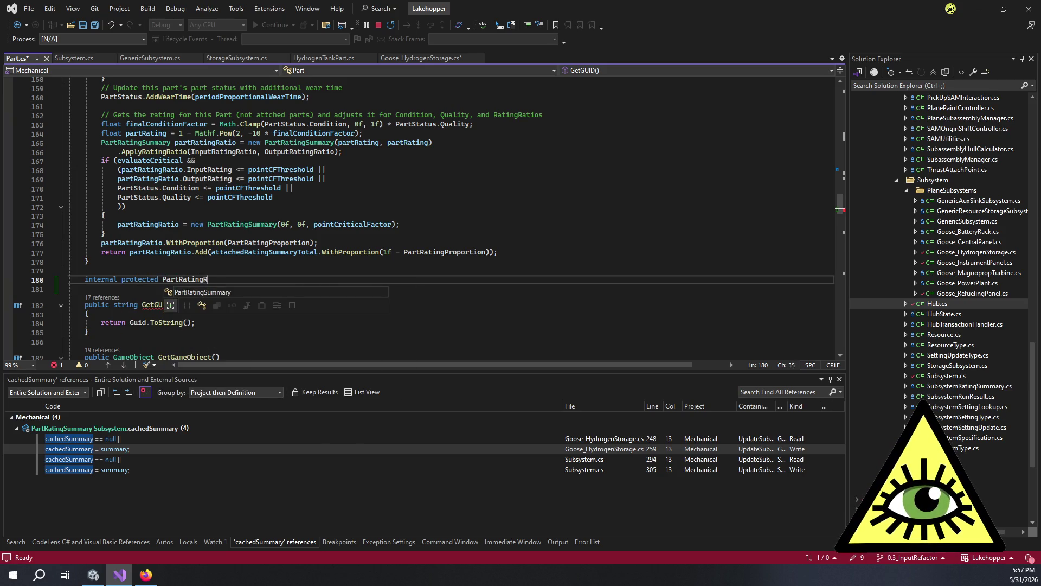
key(BackSpace)
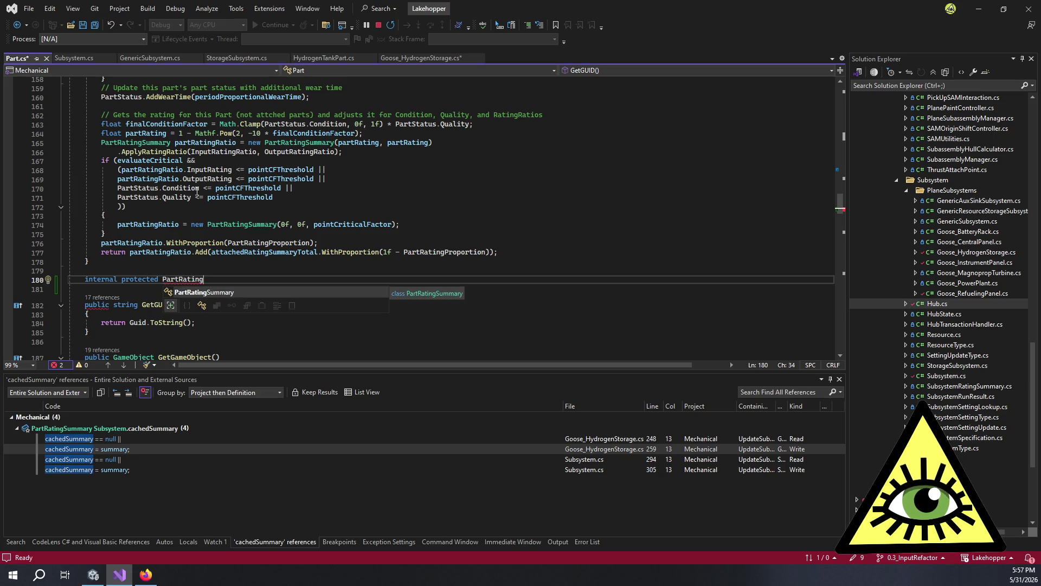
key(Tab)
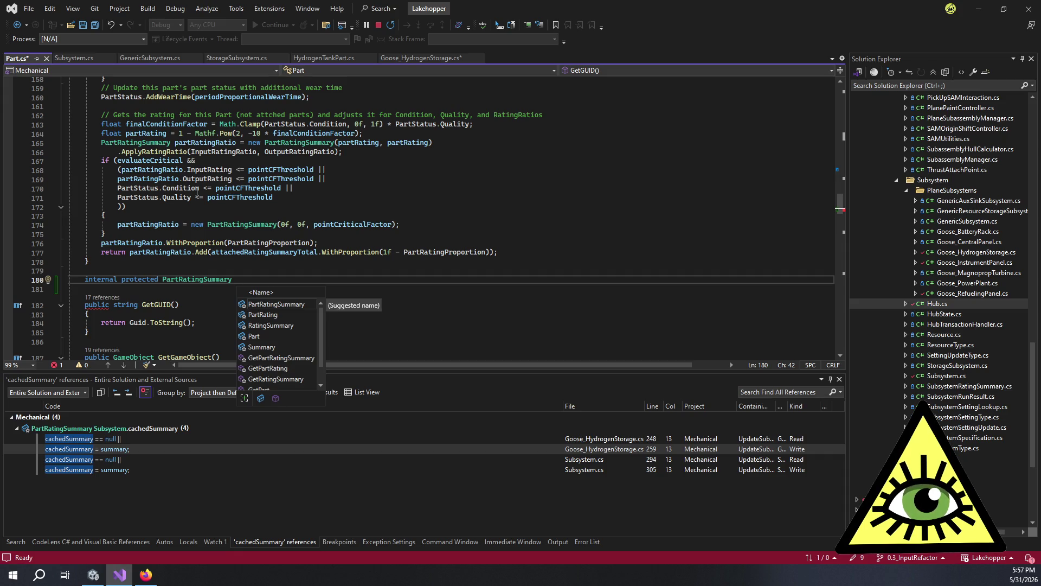
text(GetInd)
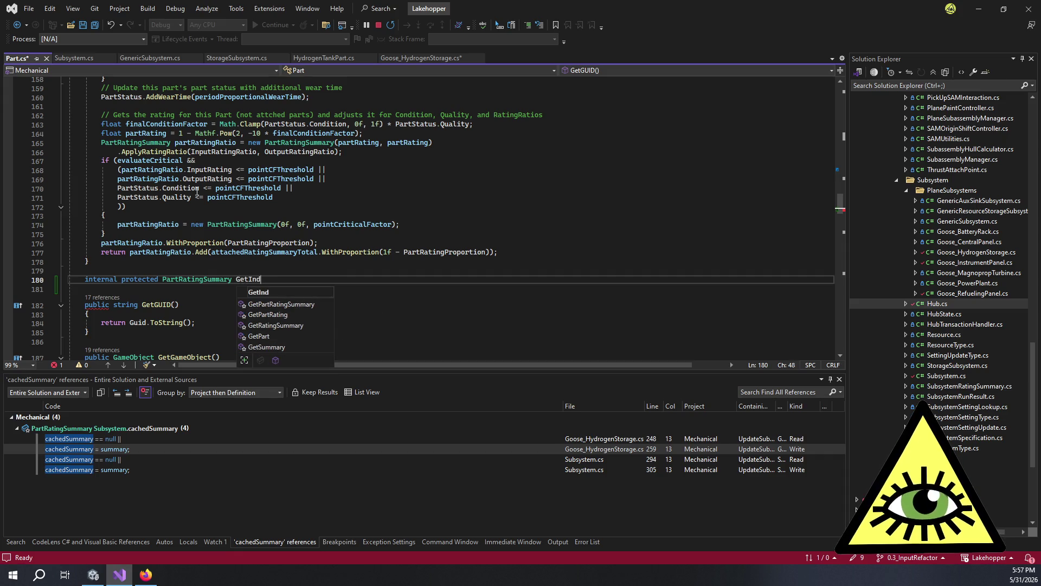
text(ividualPartS)
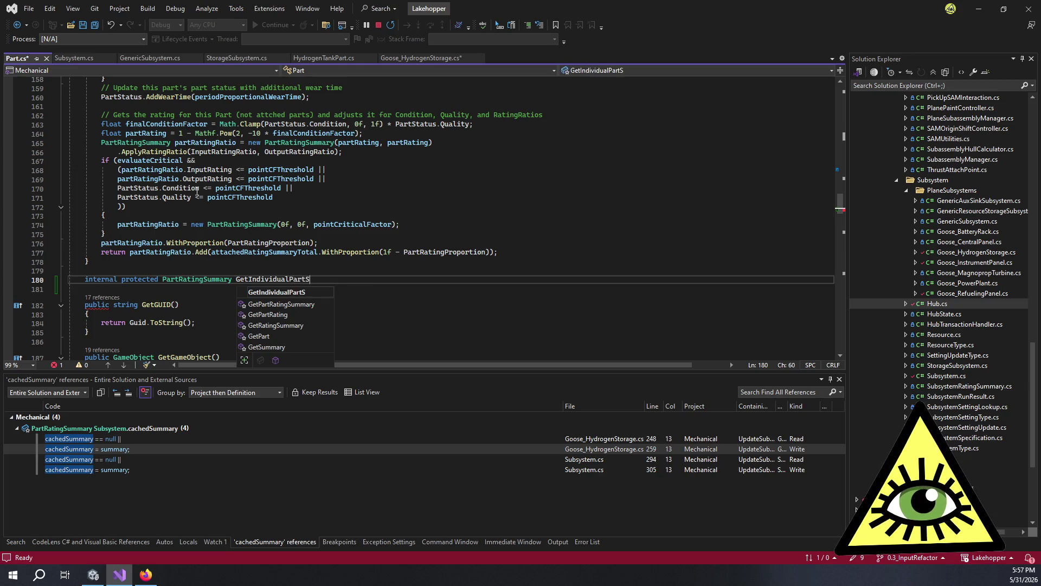
text(Rating)
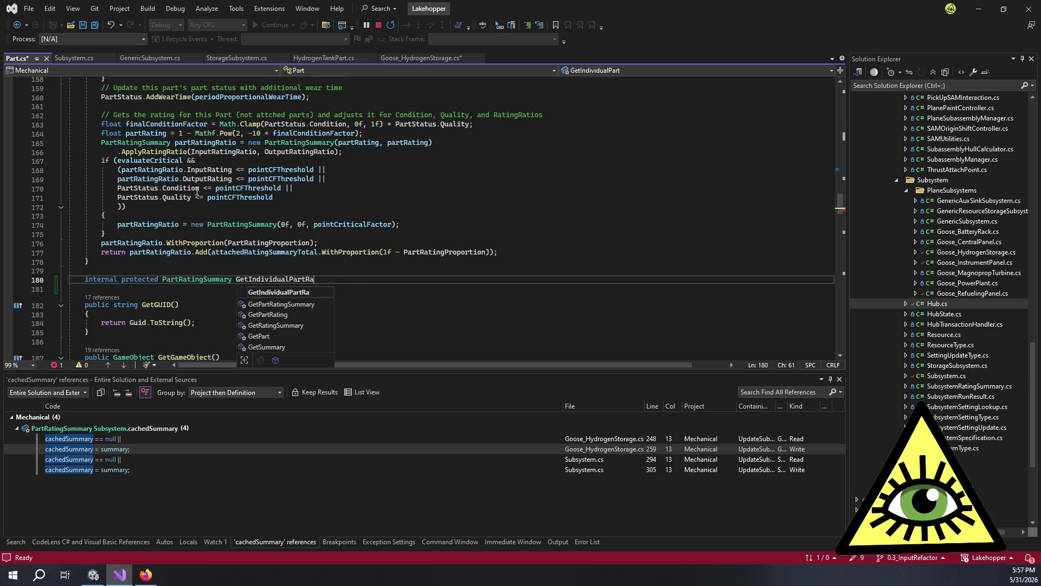
text(())
key(Return)
text({)
key(Return)
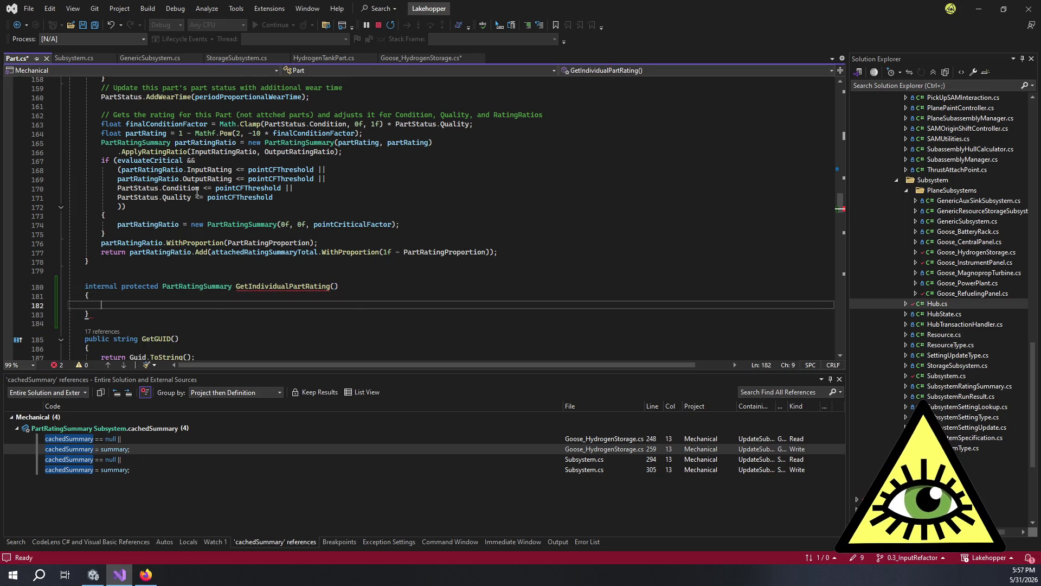
Step: Undo an accidental paste, then select the rating computation and if-block lines
key(ctrl+v)
click(378, 237)
key(ctrl+z)
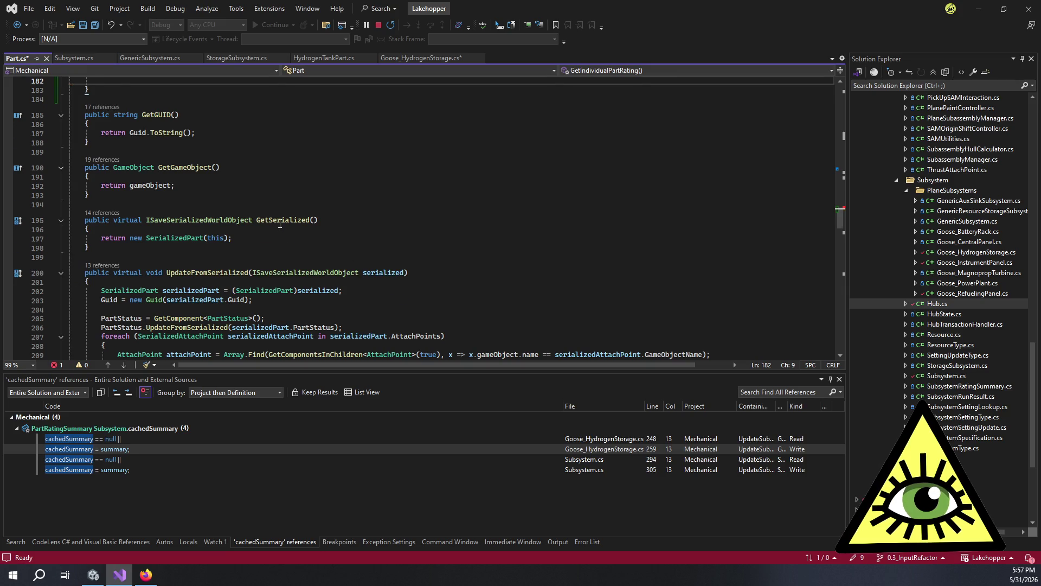
scroll(281, 224, up, 4)
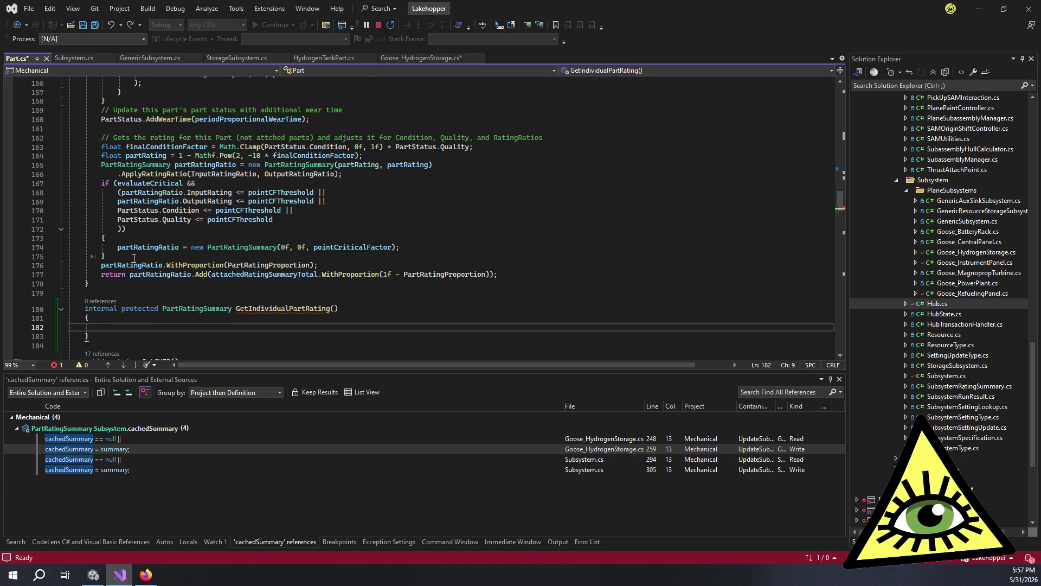
drag(134, 259, 102, 137)
key(ctrl+c)
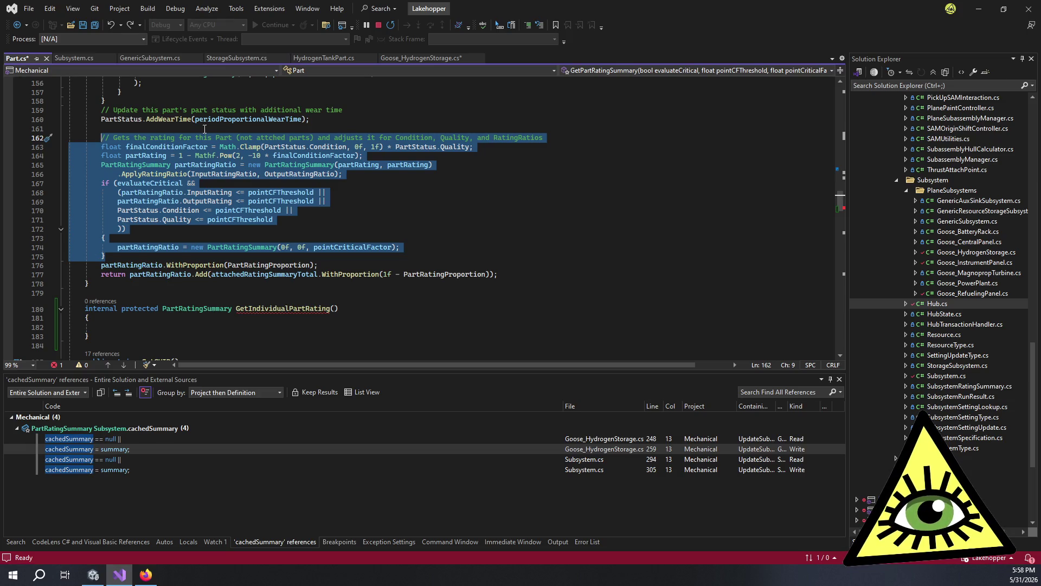
Step: Move the cut rating calculation code from GetPartRatingSummary into the body of GetIndividualPartRating
key(Delete)
click(151, 209)
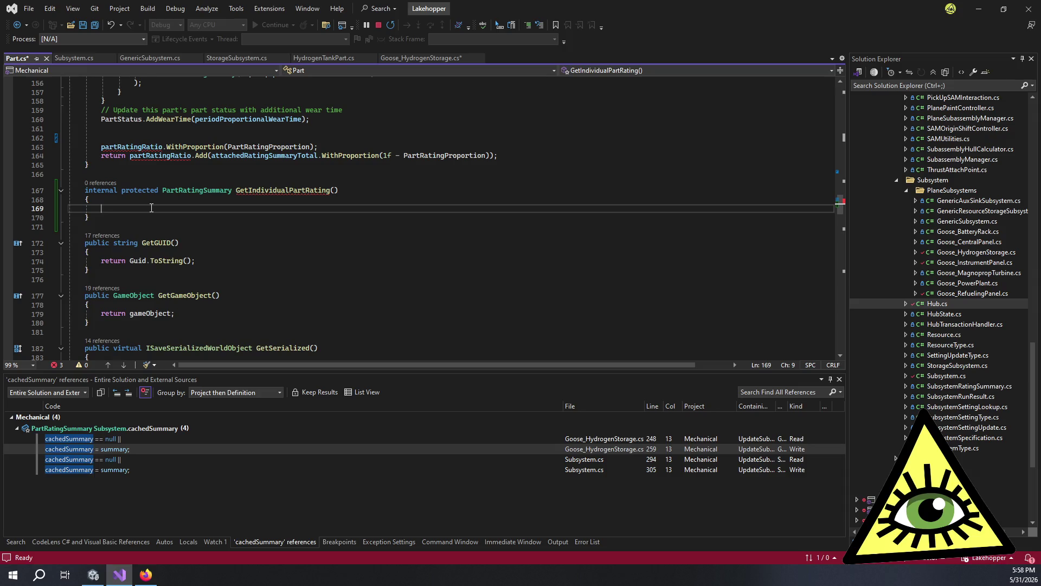
key(ctrl+v)
Step: Try adding a bool evaluateCritical parameter to GetIndividualPartRating, then remove it again
double_click(157, 254)
click(333, 191)
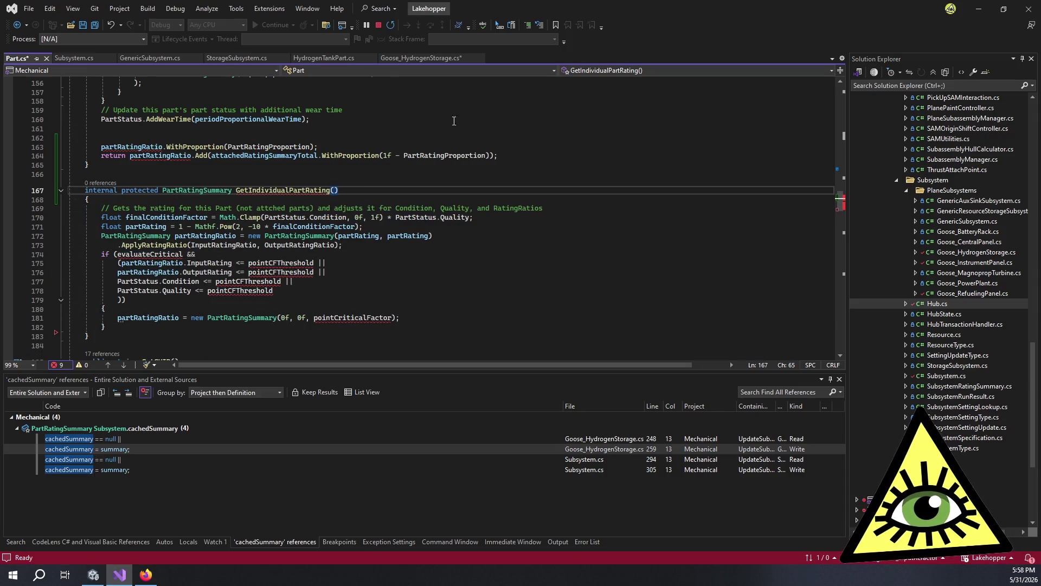
text(bool)
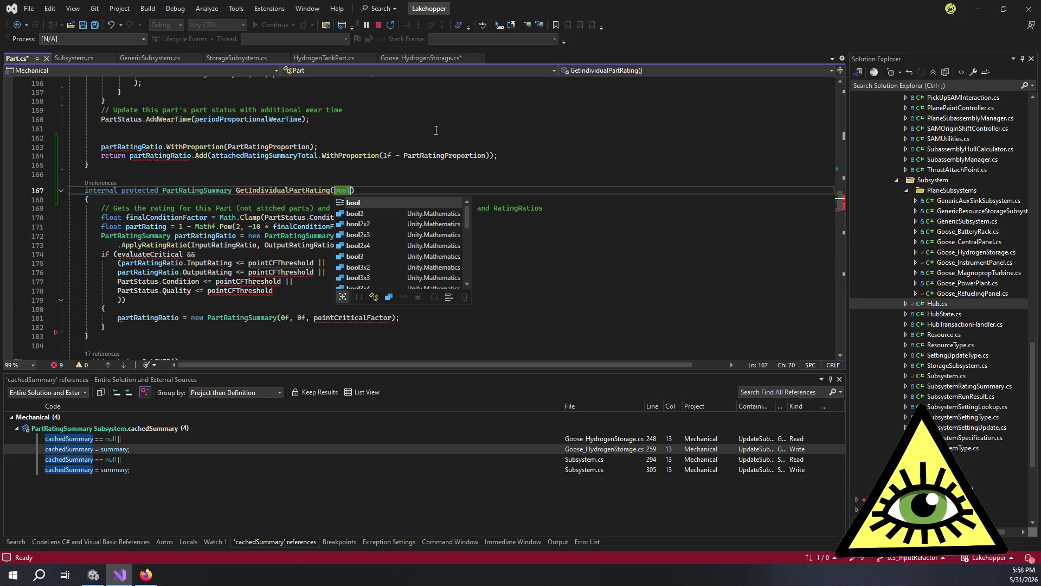
key(BackSpace)
key(BackSpace)
key(BackSpace)
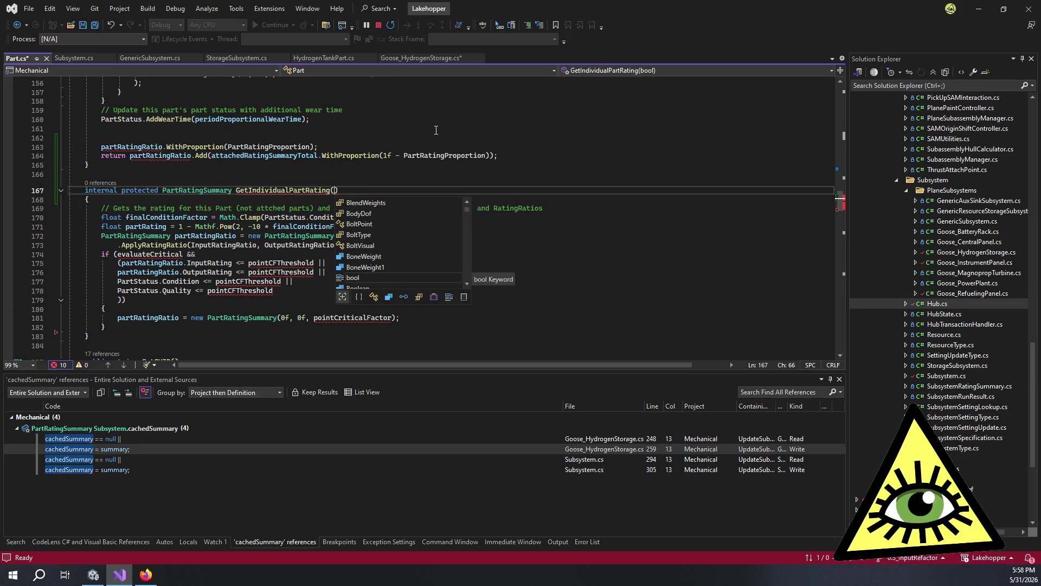
key(Escape)
Step: Cut the pointCFThreshold override comment and assignment out of GetPartRatingSummary
click(293, 263)
scroll(320, 228, up, 6)
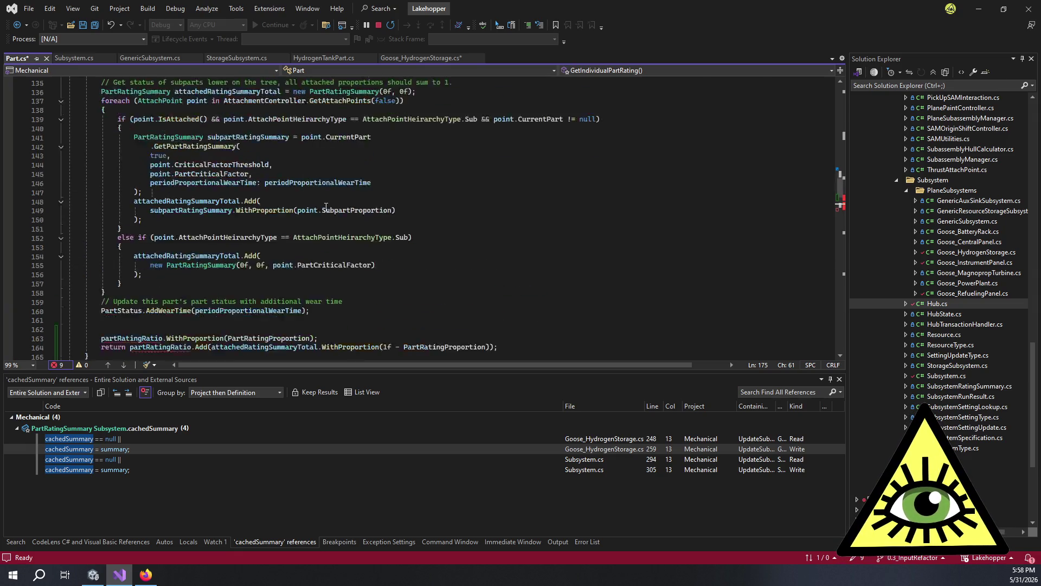
scroll(326, 208, up, 2)
scroll(193, 139, up, 1)
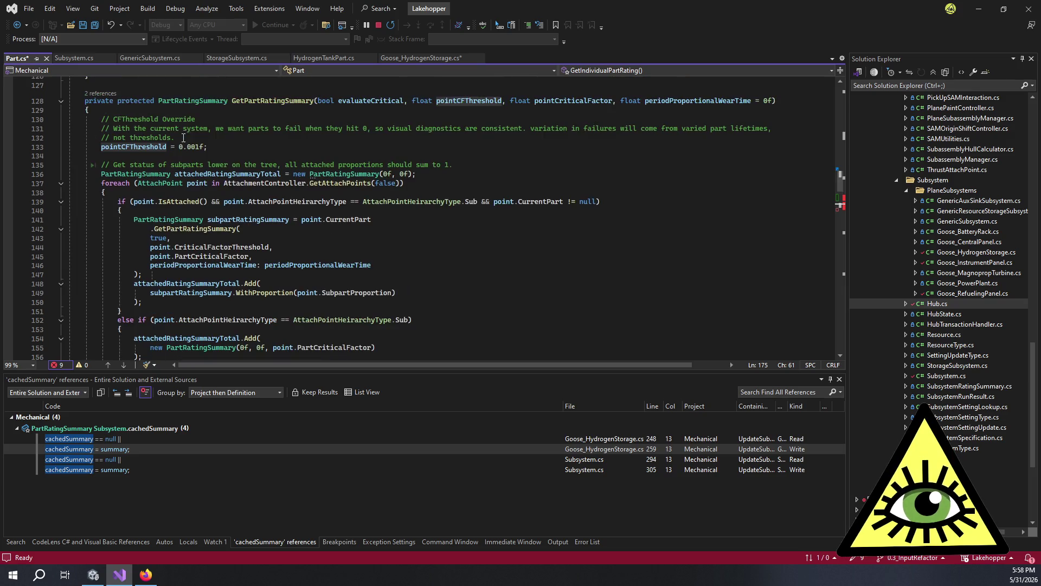
click(255, 145)
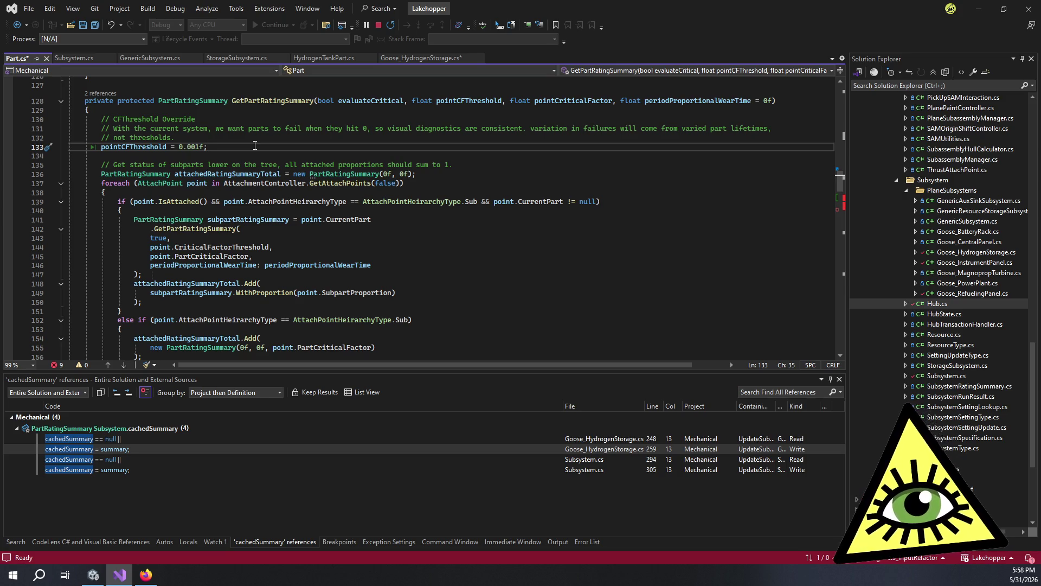
mouse_move(236, 147)
mouse_down()
mouse_move(102, 146)
mouse_move(103, 119)
mouse_up()
key(ctrl+c)
key(Delete)
Step: Paste the pointCFThreshold override at the top of GetIndividualPartRating, followed by a blank line
scroll(177, 240, down, 8)
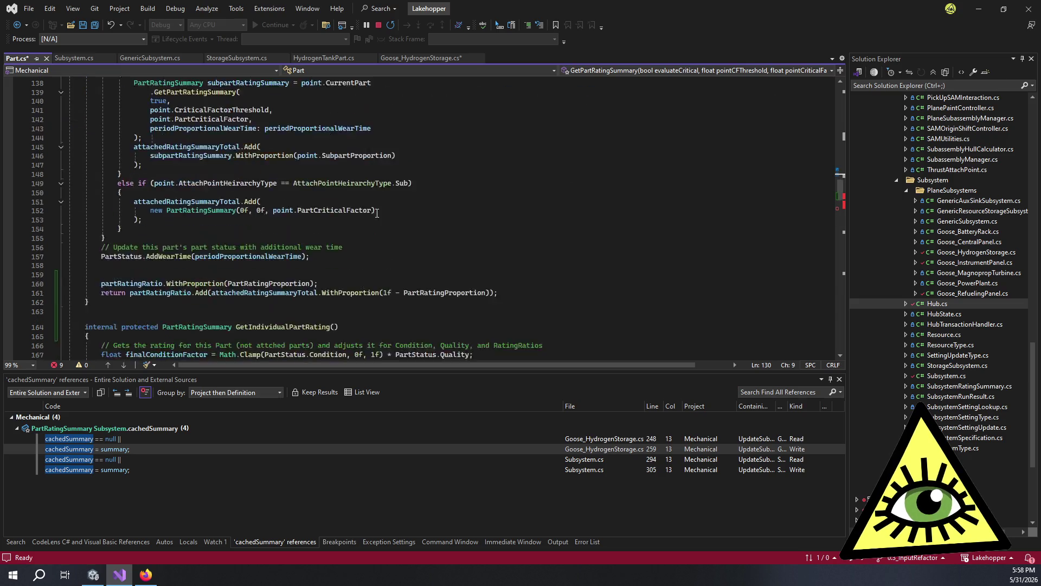
scroll(177, 240, up, 8)
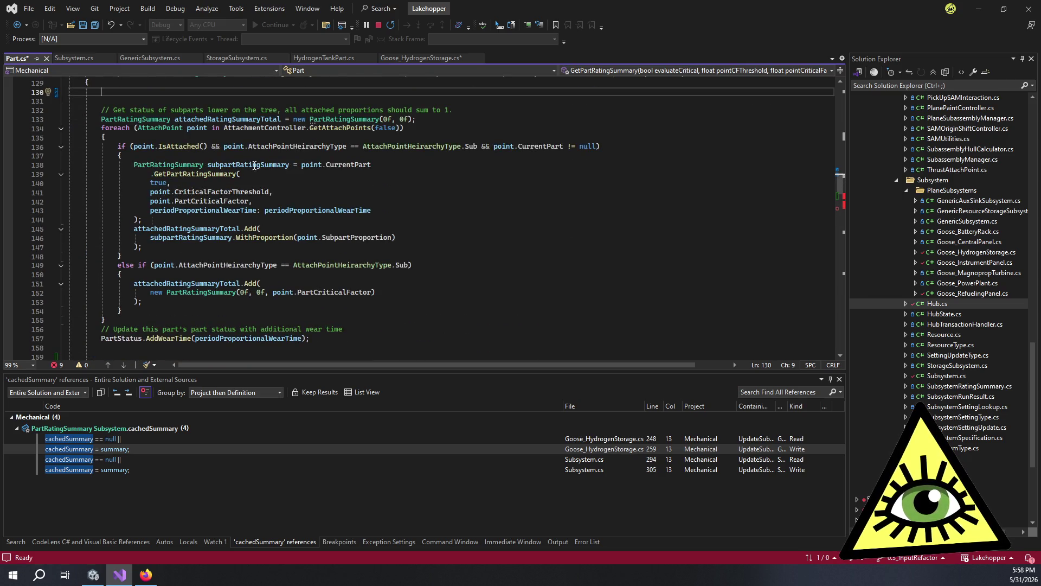
scroll(510, 198, up, 2)
scroll(299, 251, down, 4)
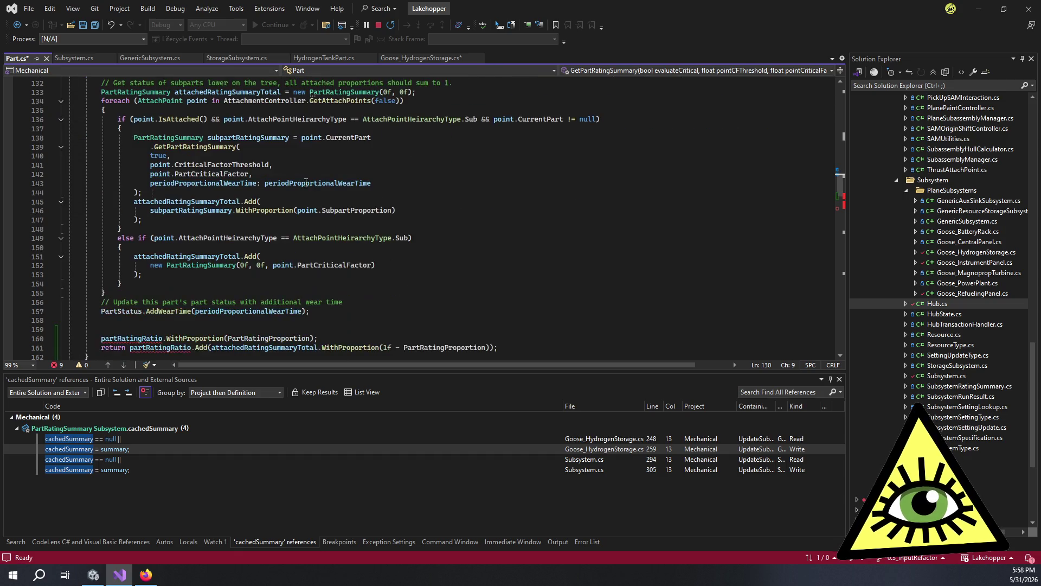
scroll(300, 250, down, 5)
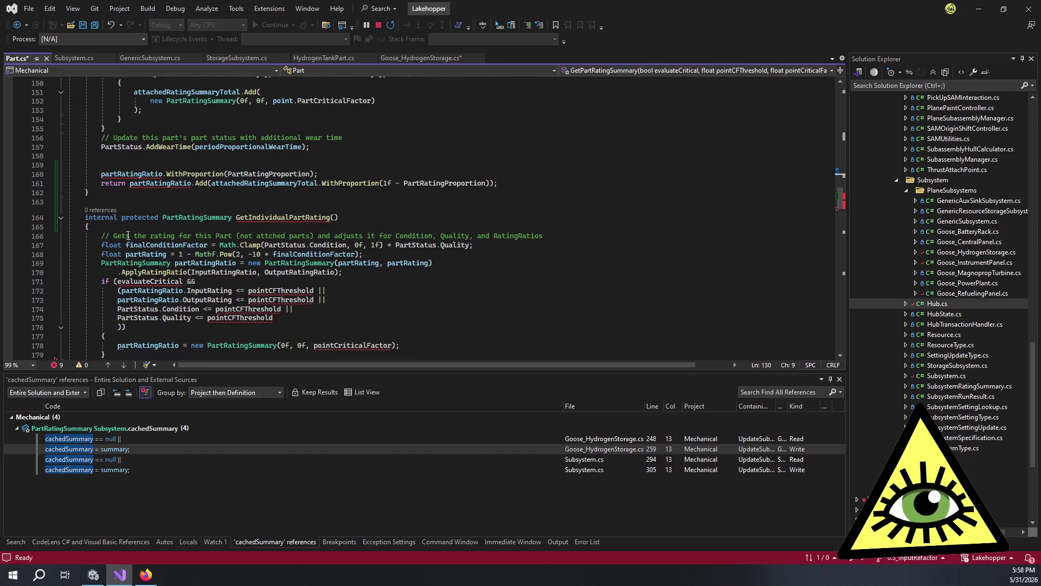
click(150, 226)
key(ctrl+v)
key(Return)
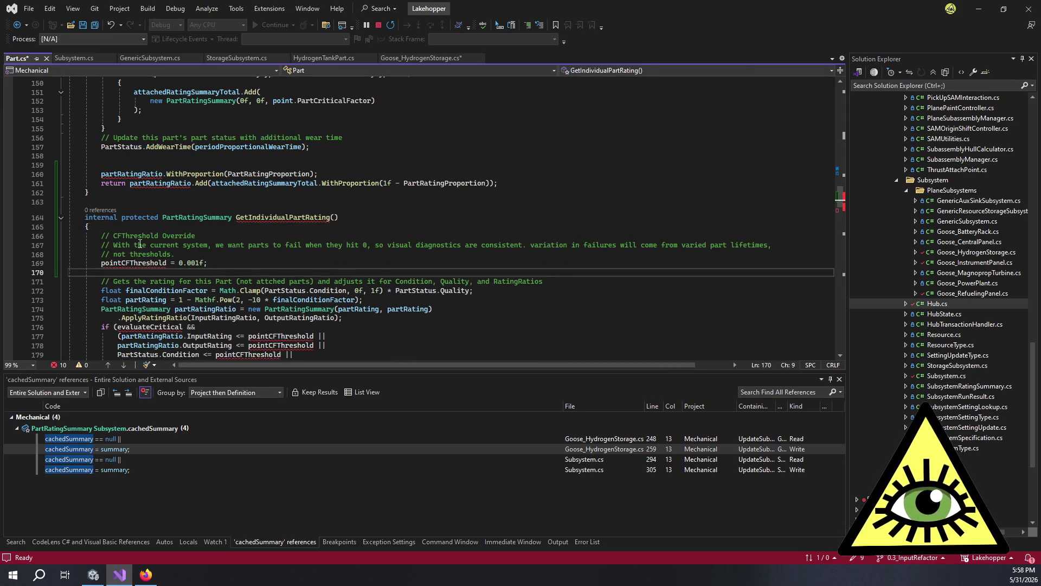
scroll(168, 250, up, 10)
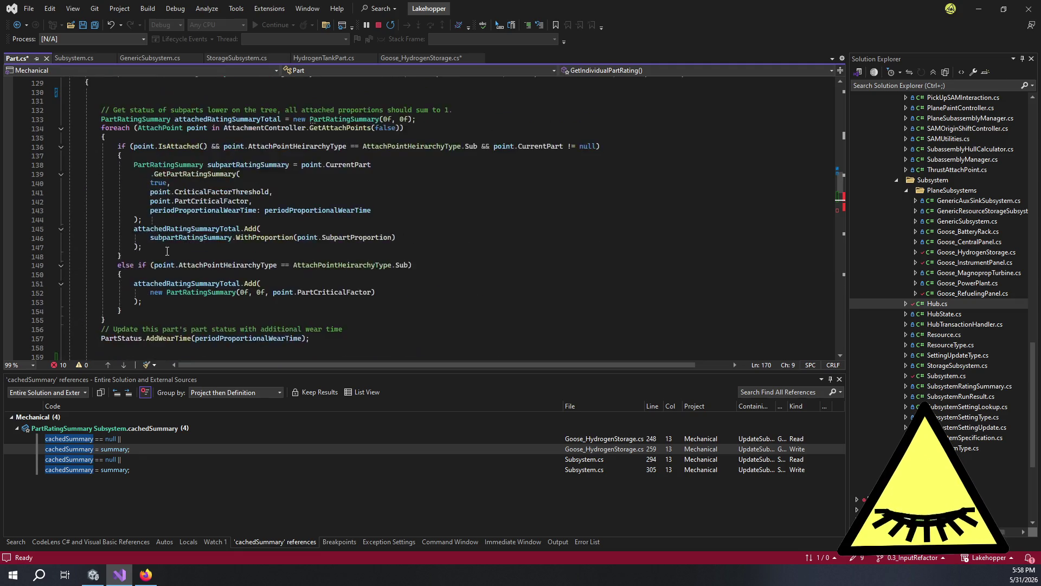